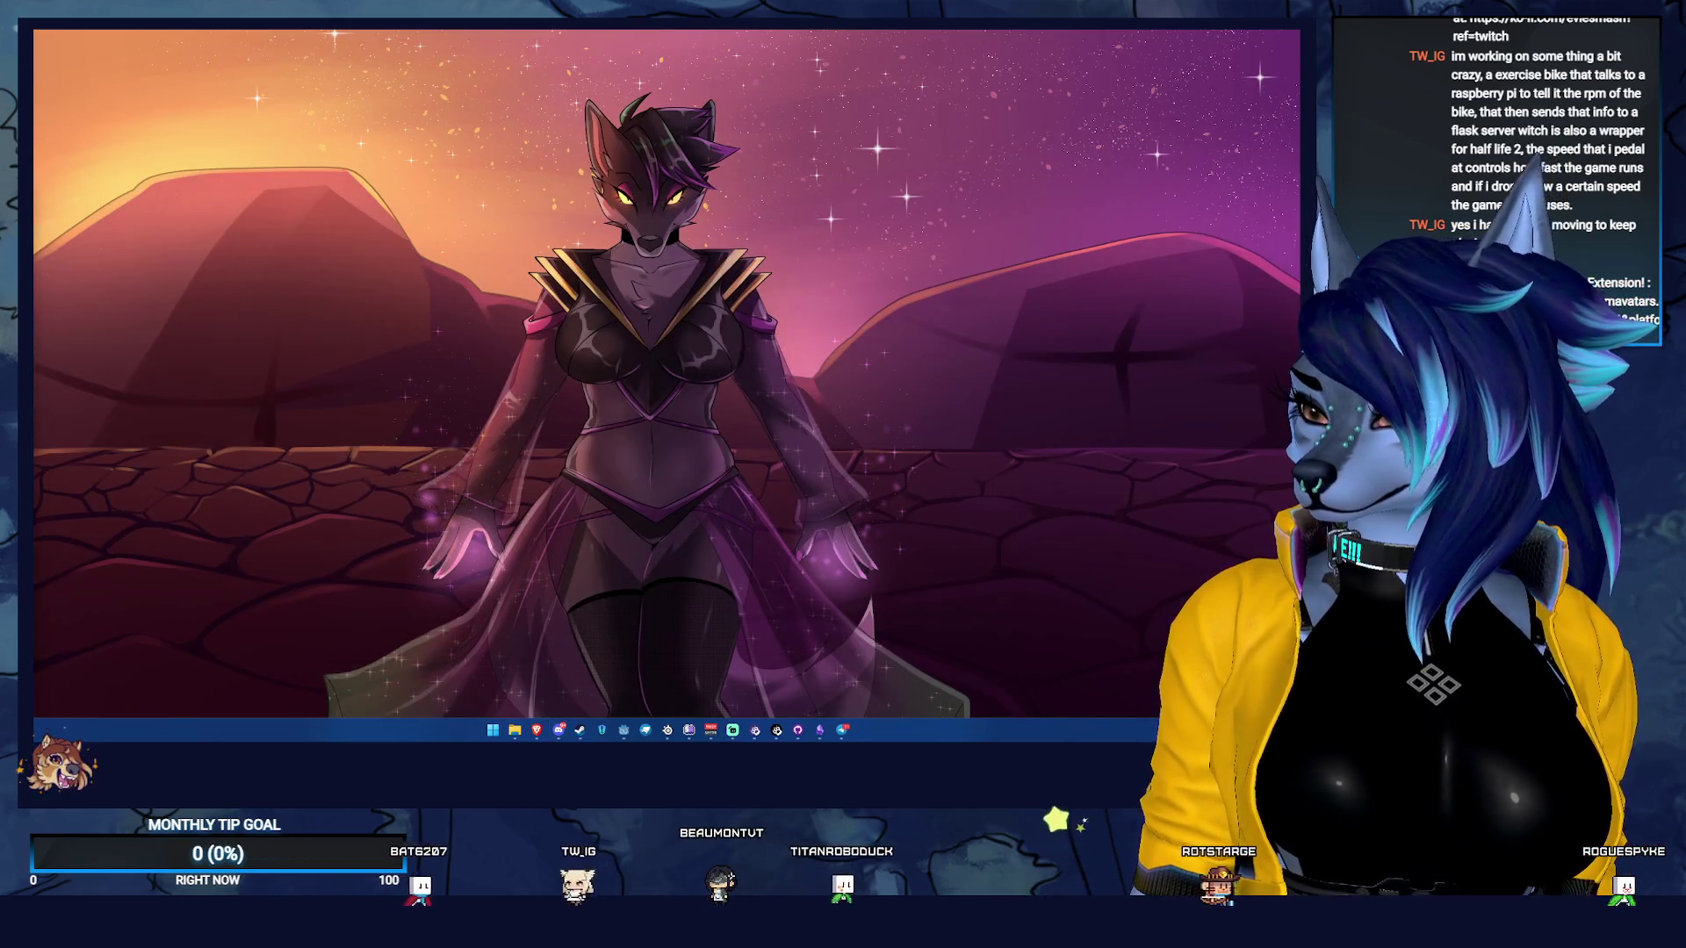
Bring the Godot editor with save_load_utils.gd back in front of the Windows desktop
key(alt+Tab)
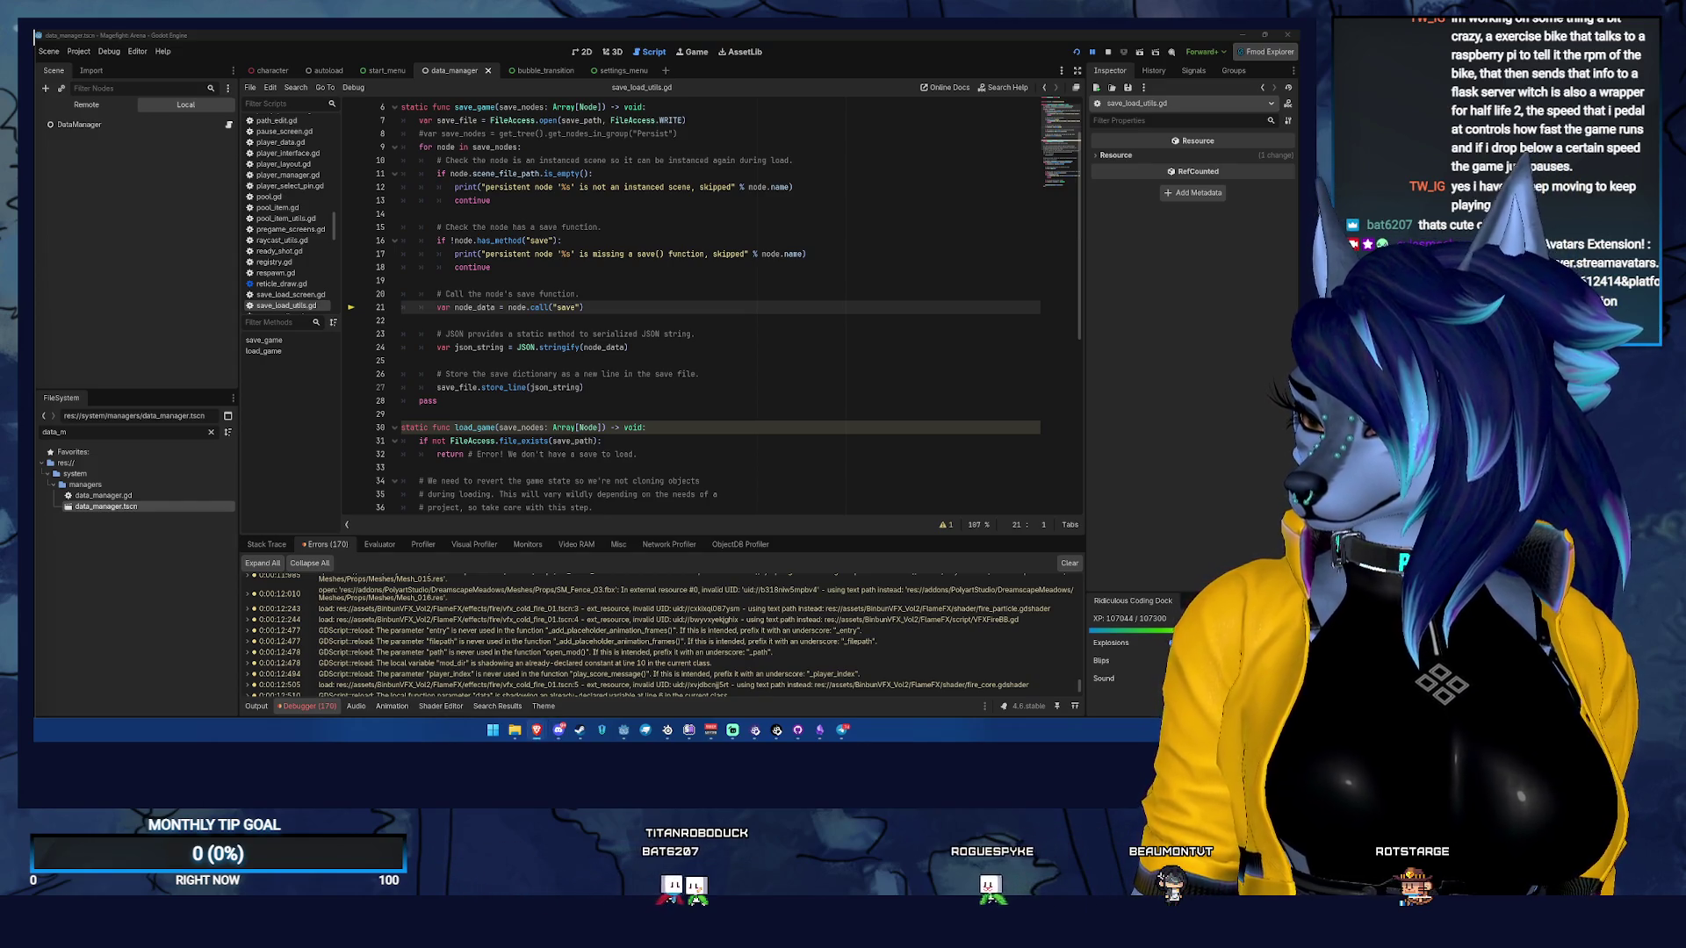
key(alt+Tab)
key(alt+Tab)
key(super+d)
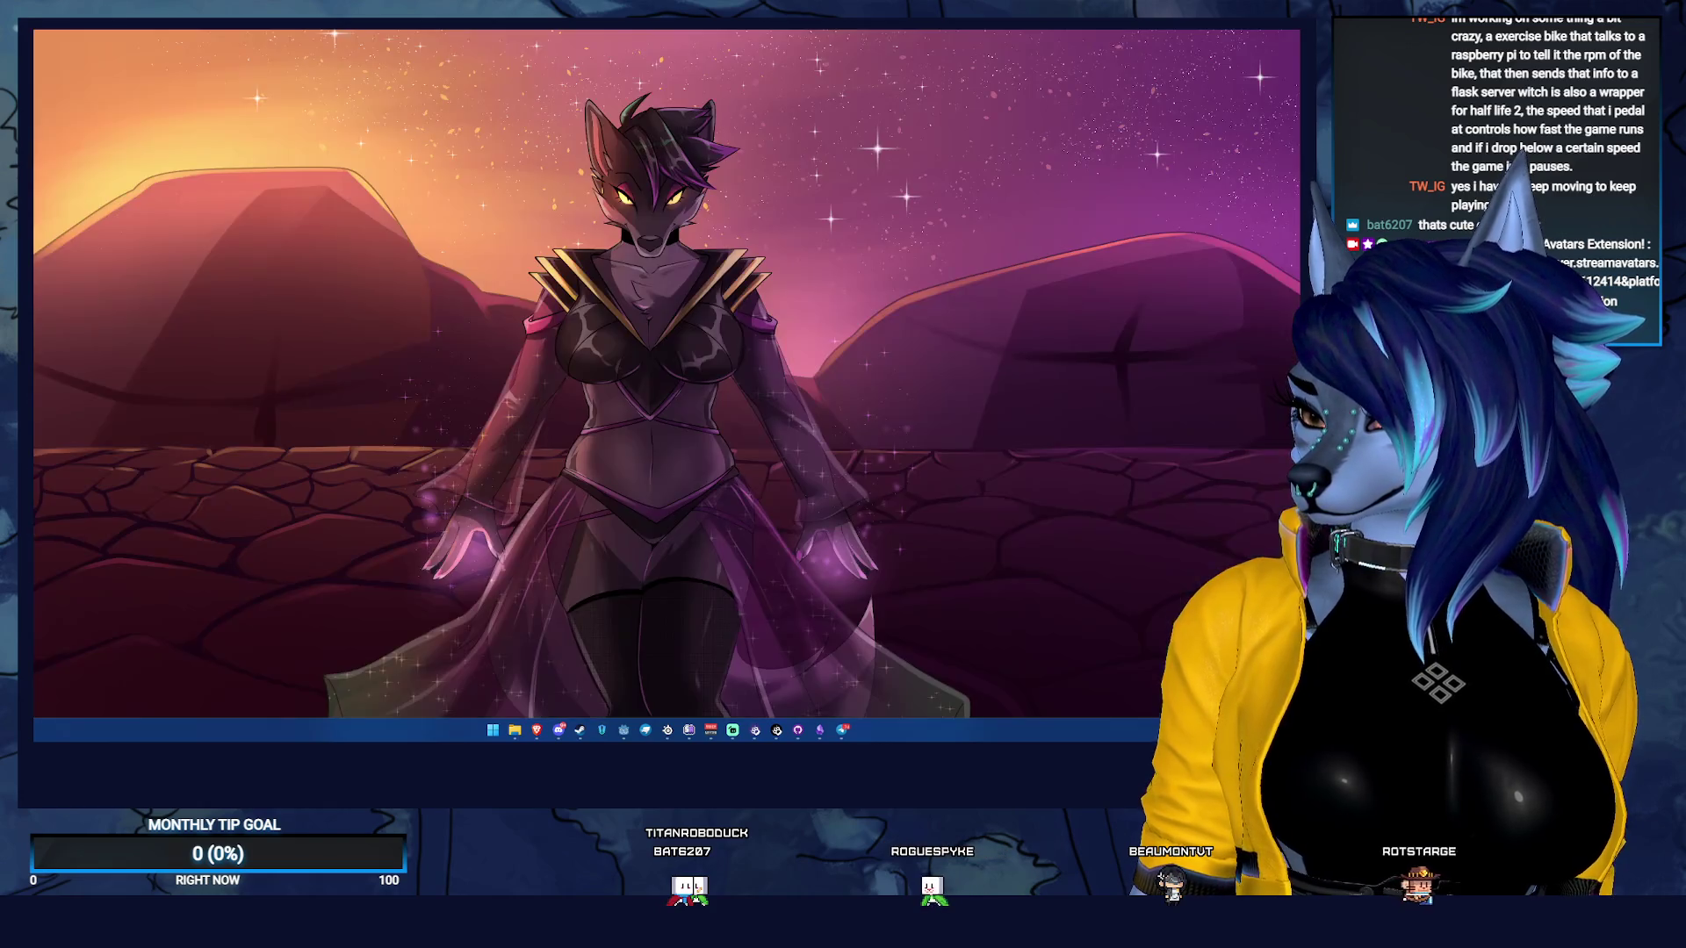
key(super+d)
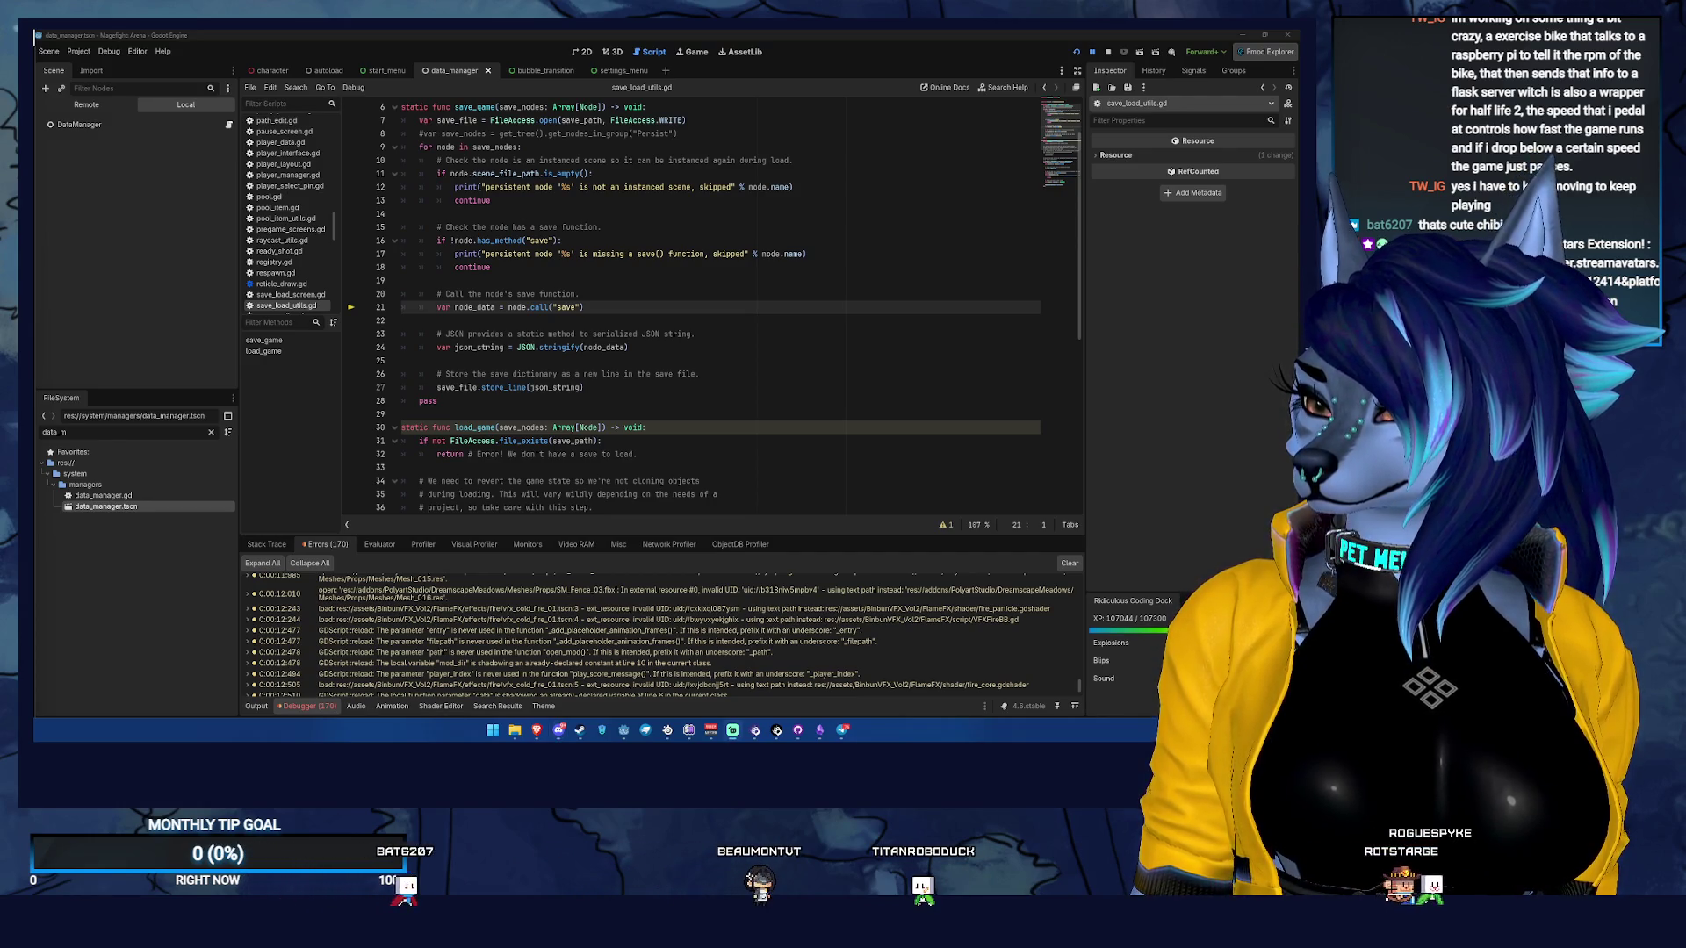
Jump to the aoe_test_level.gd parse error, then run the project with F5 to reproduce the stack overflow
click(639, 307)
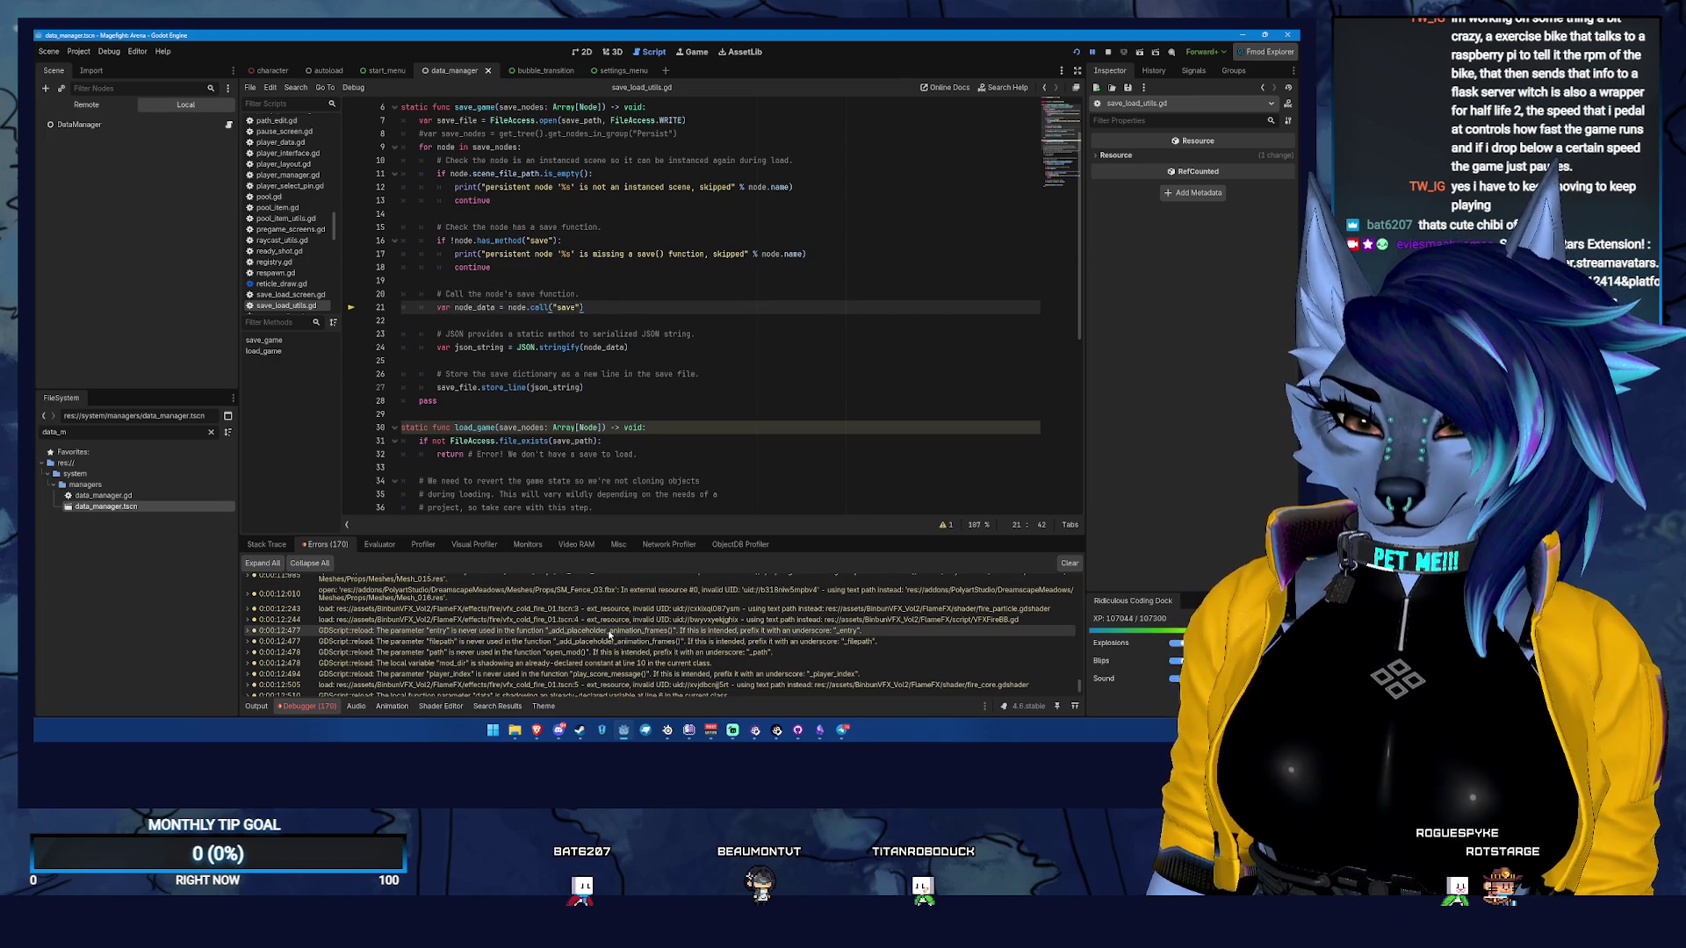
scroll(612, 628, up, 2)
scroll(612, 628, up, 5)
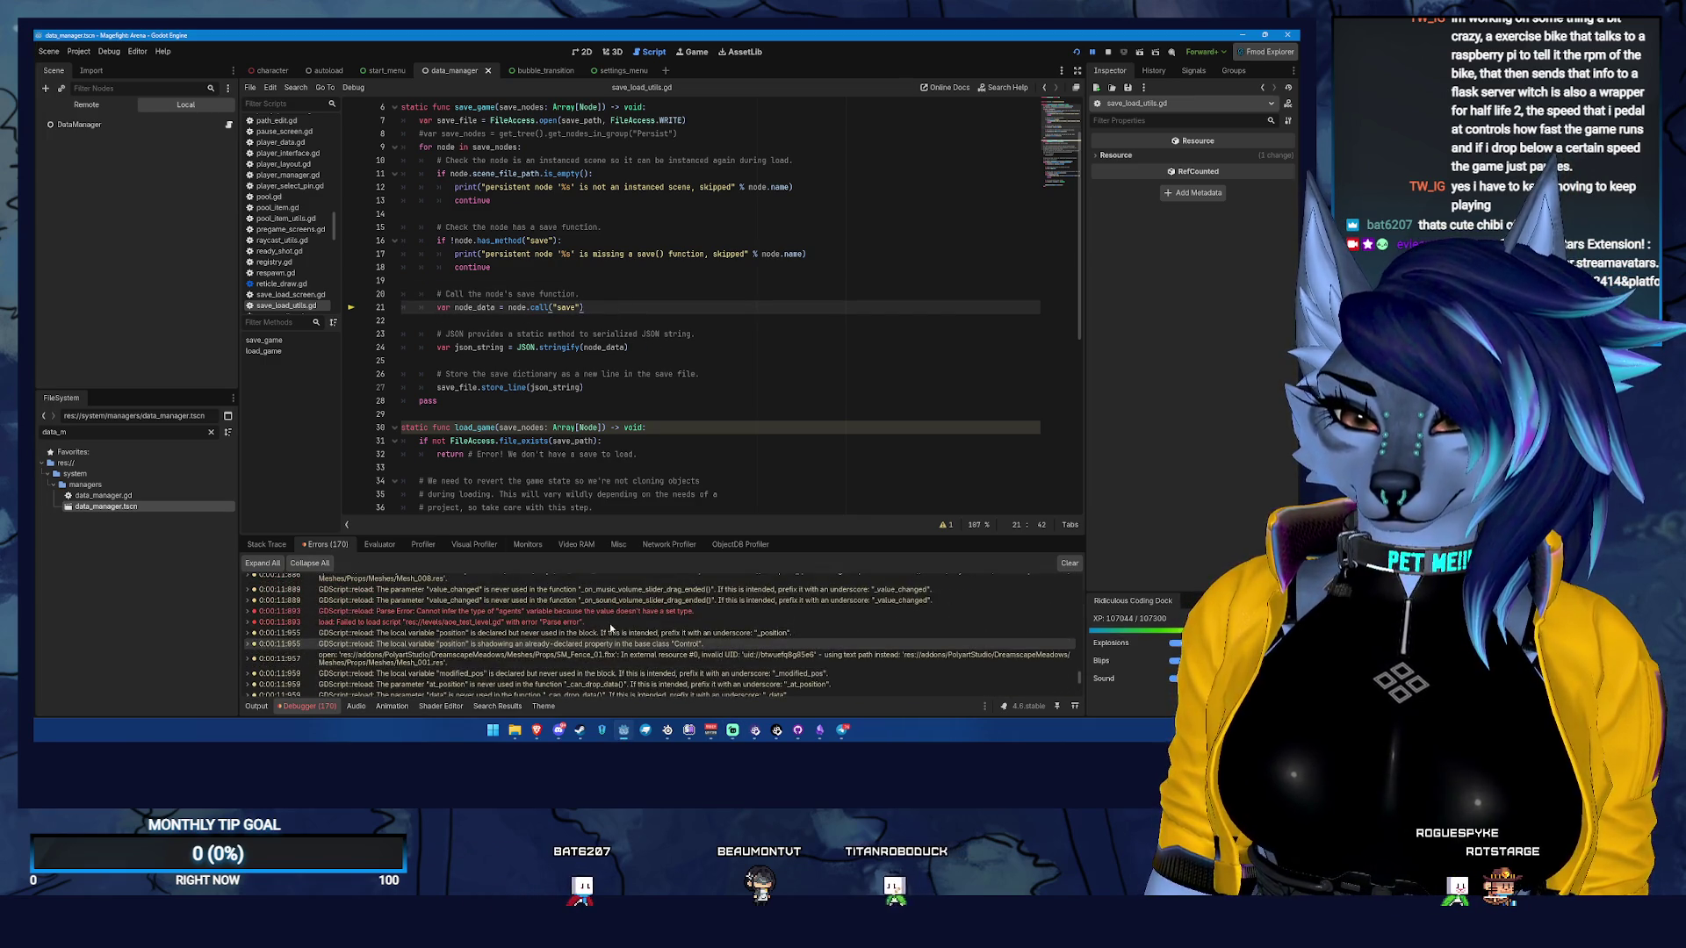
double_click(580, 620)
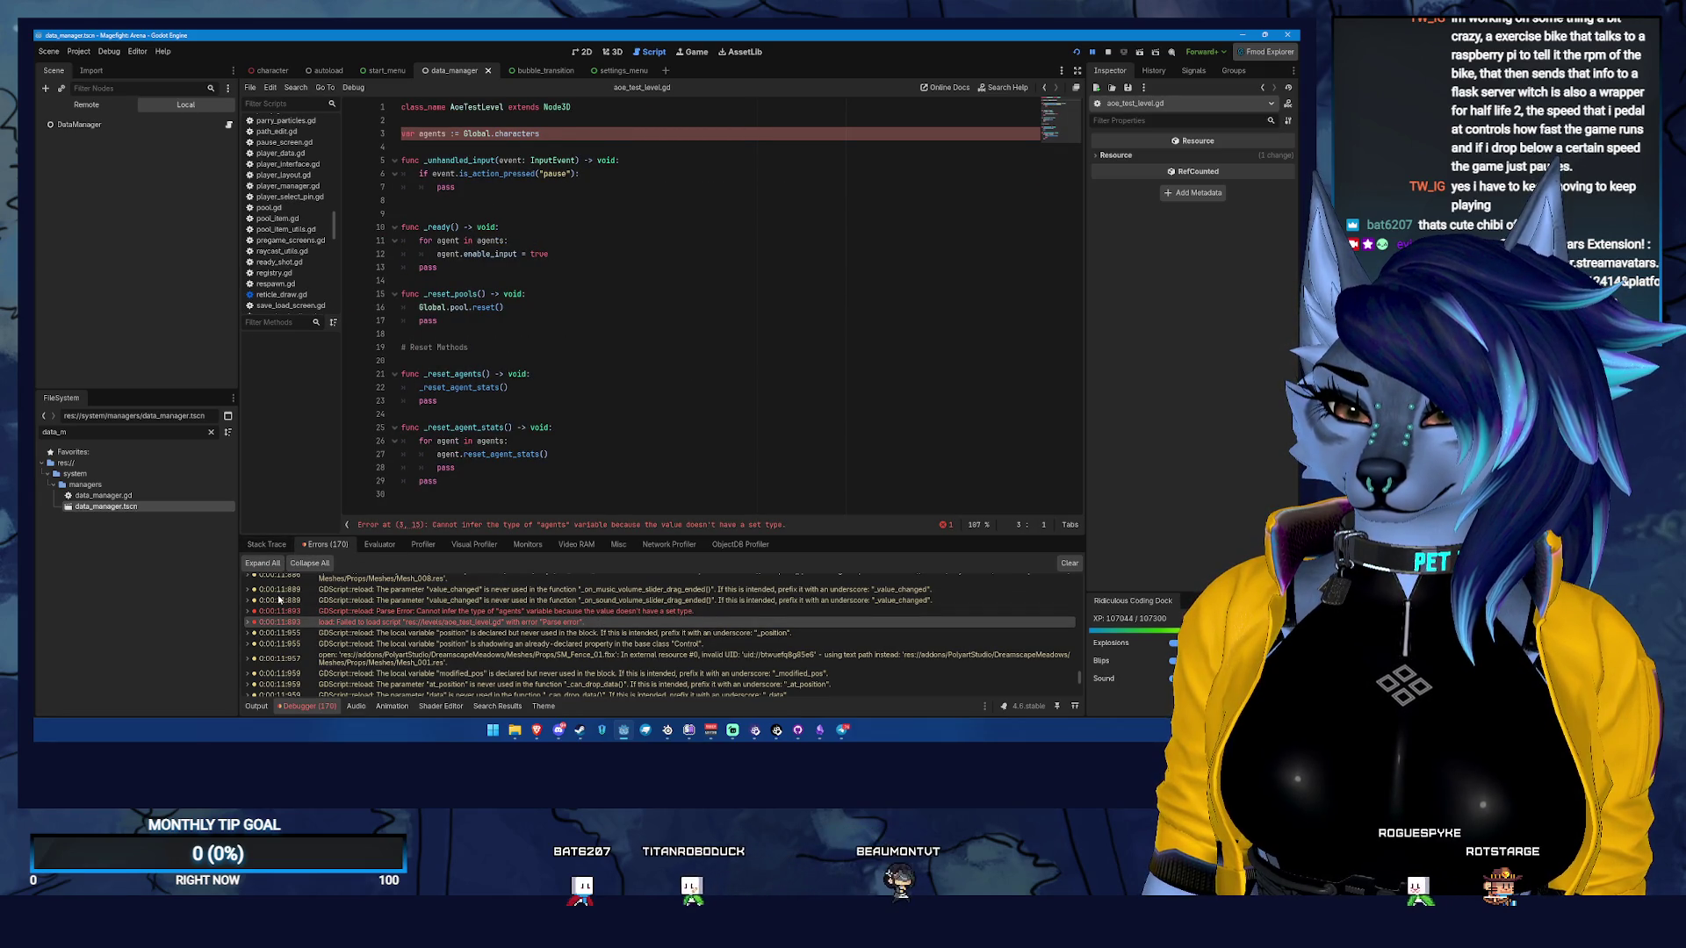
key(F5)
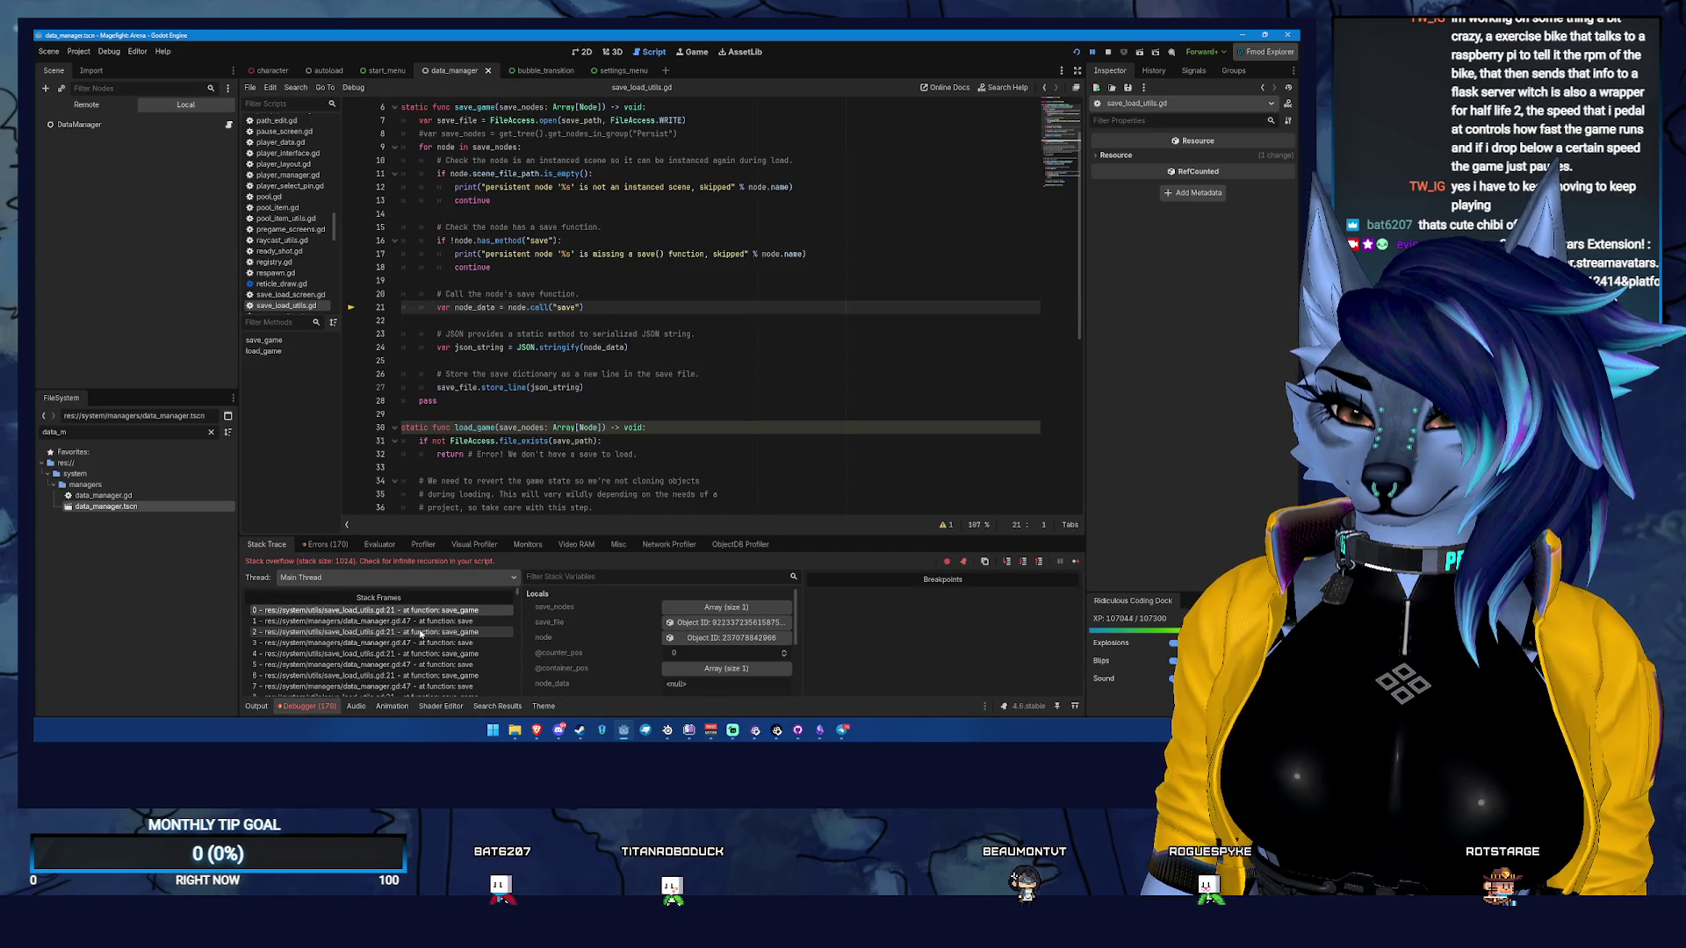
click(419, 621)
click(398, 610)
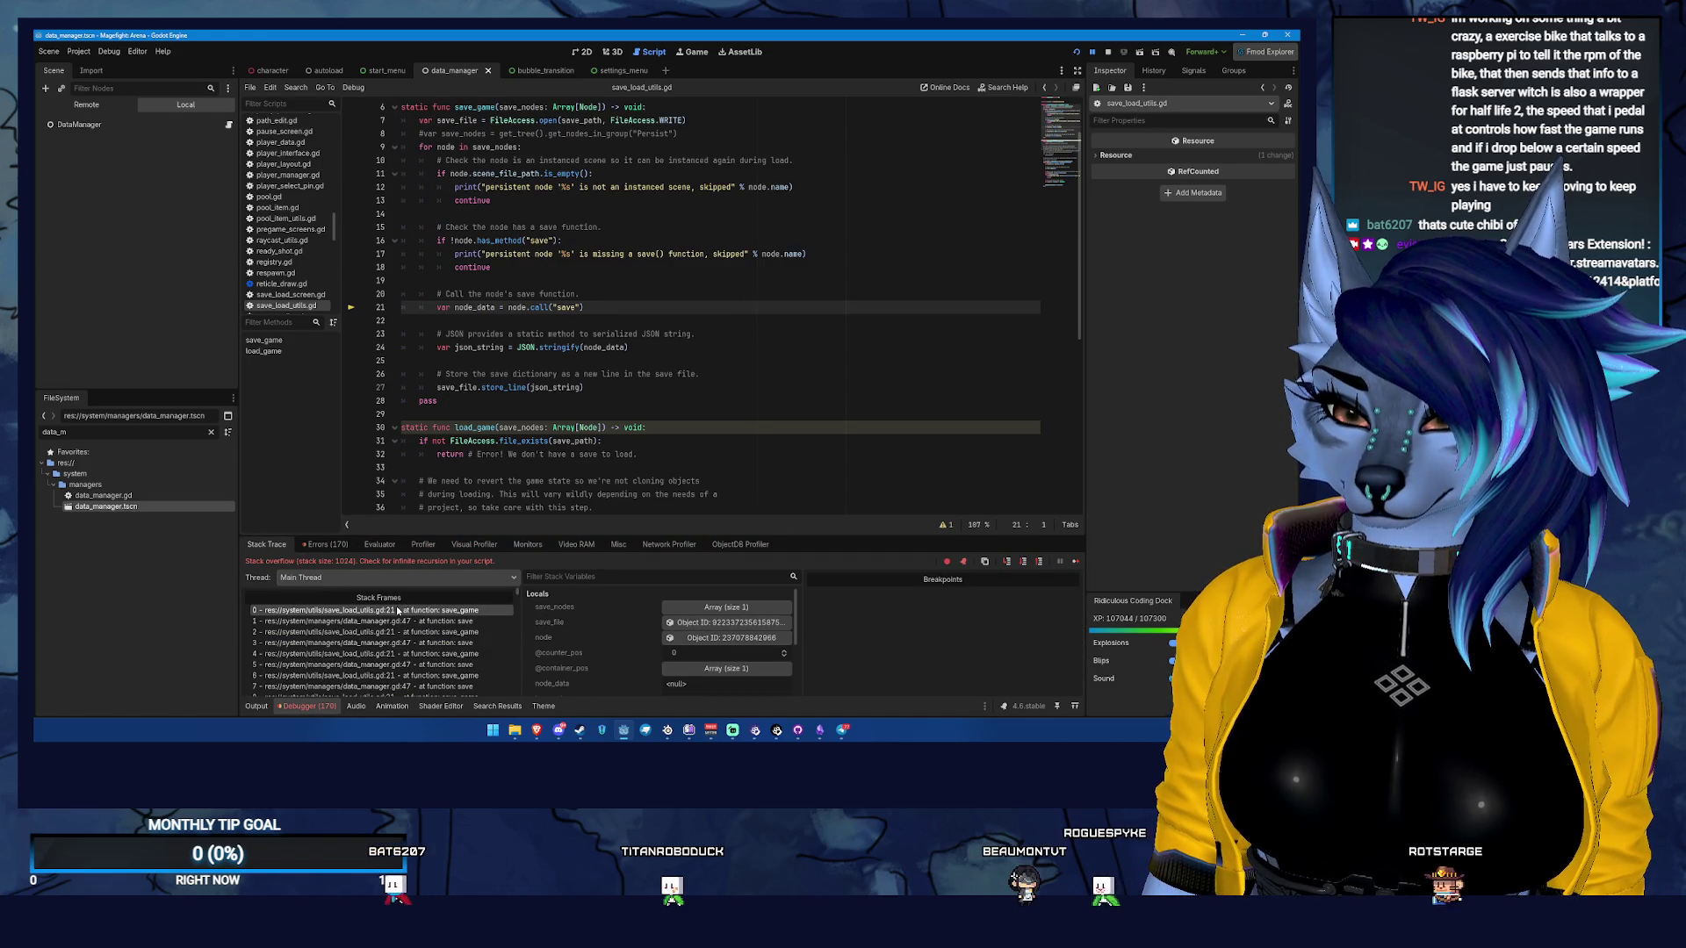
click(430, 621)
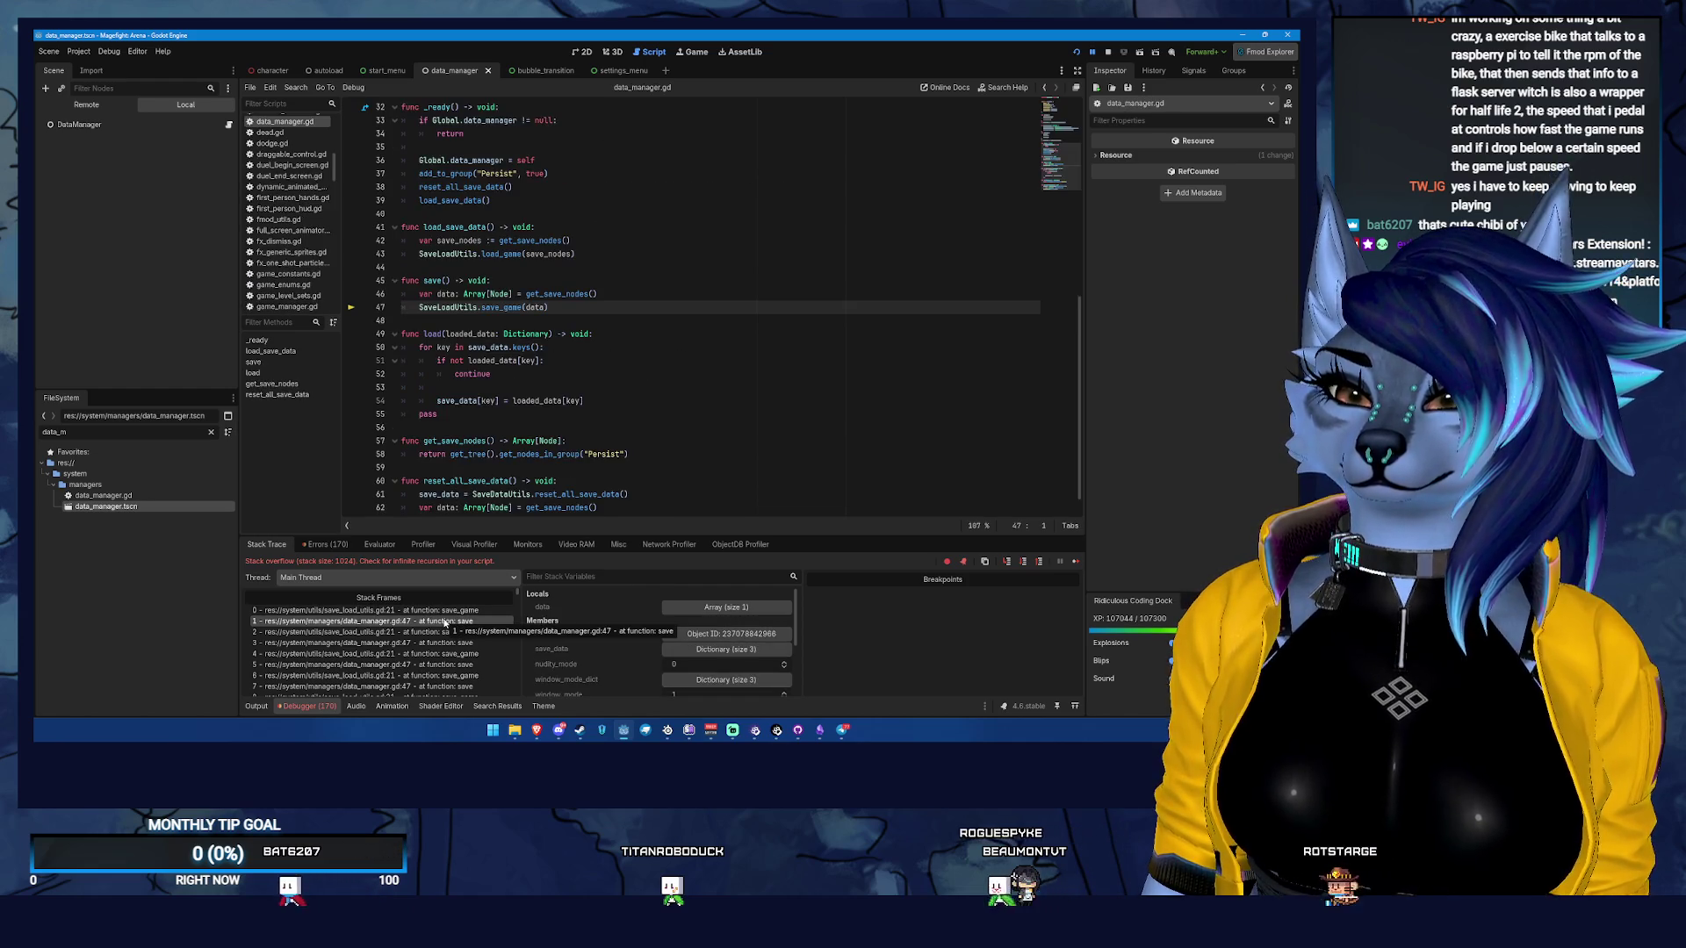
click(412, 610)
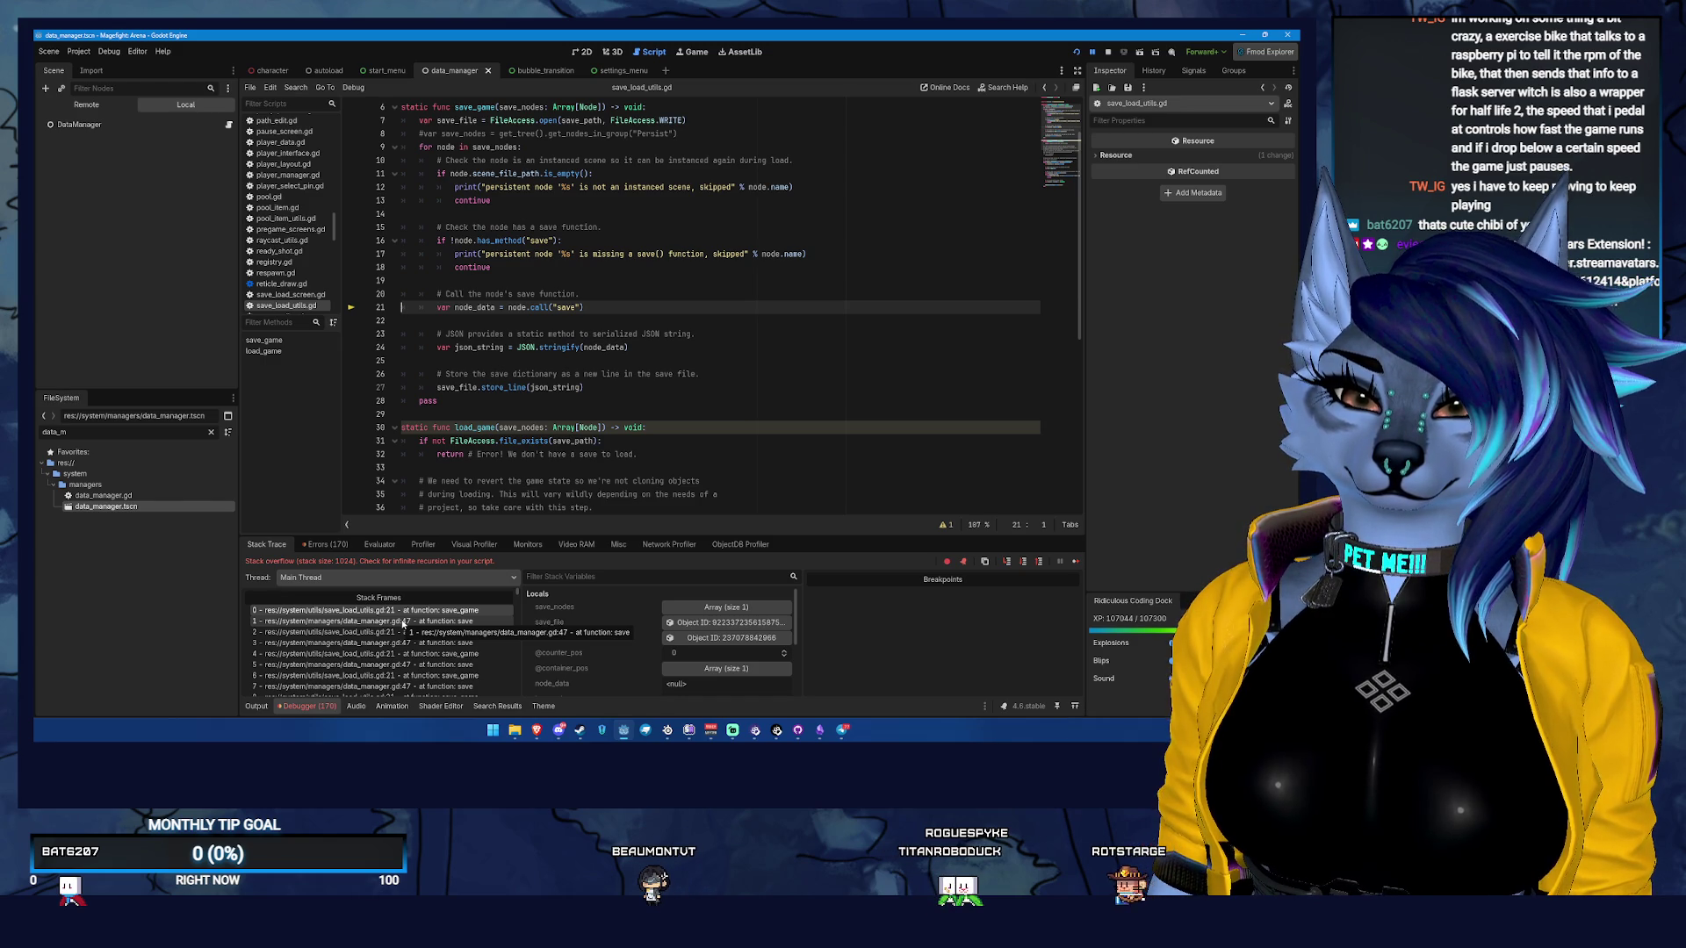
click(403, 623)
click(443, 634)
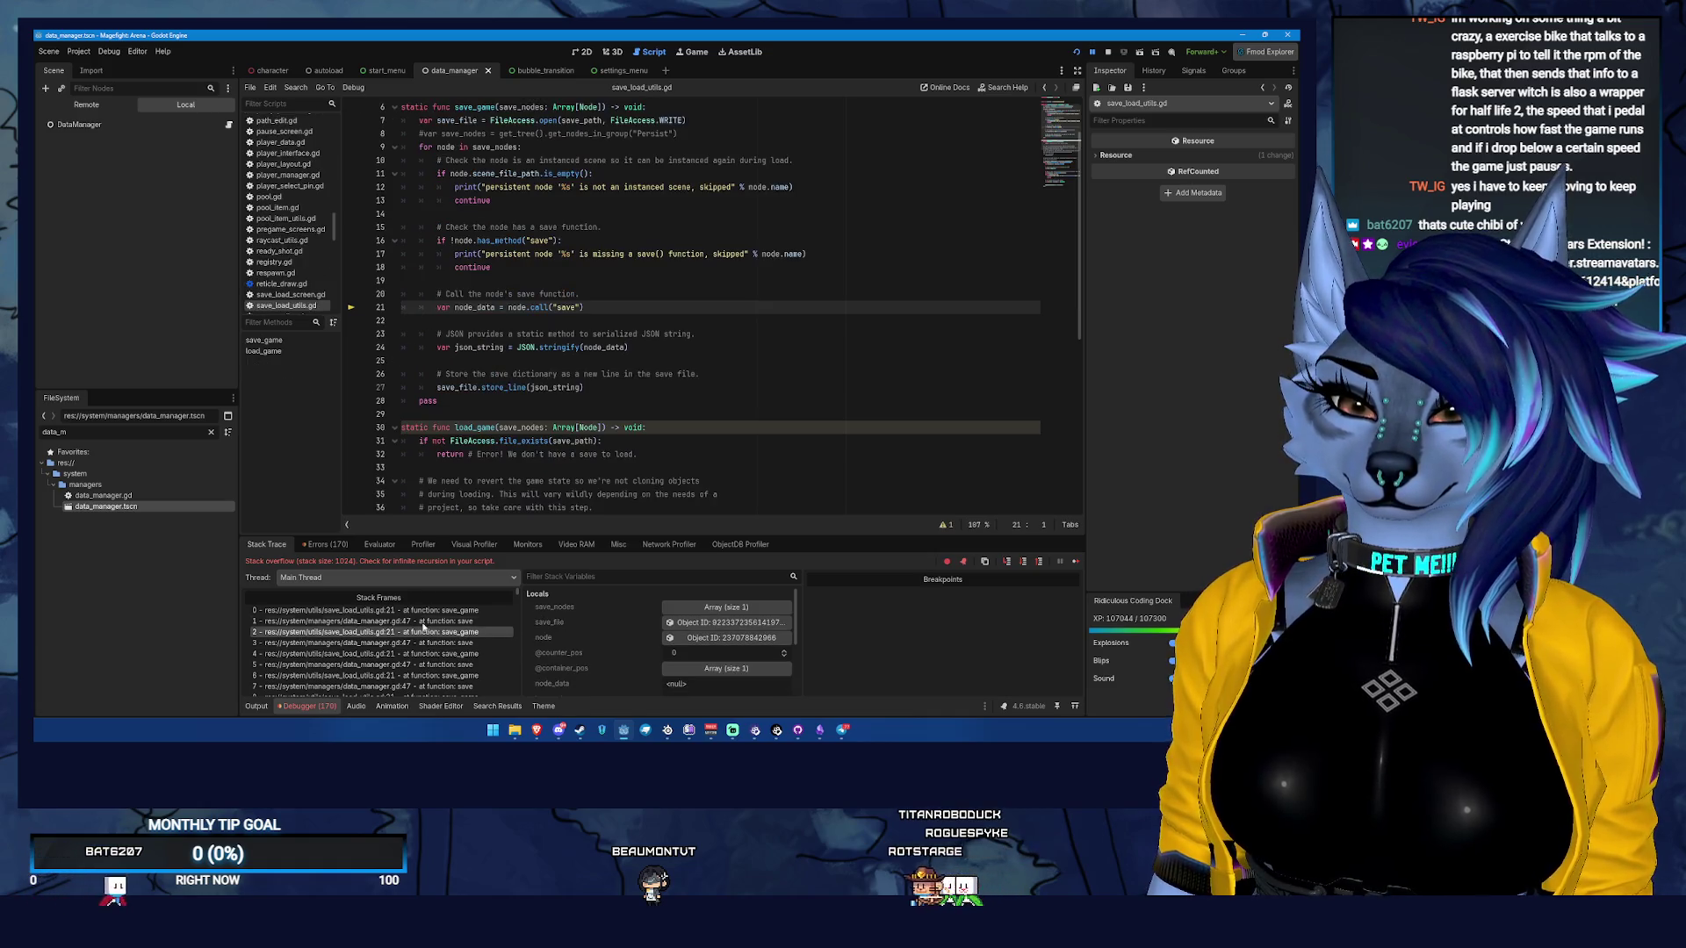
click(453, 612)
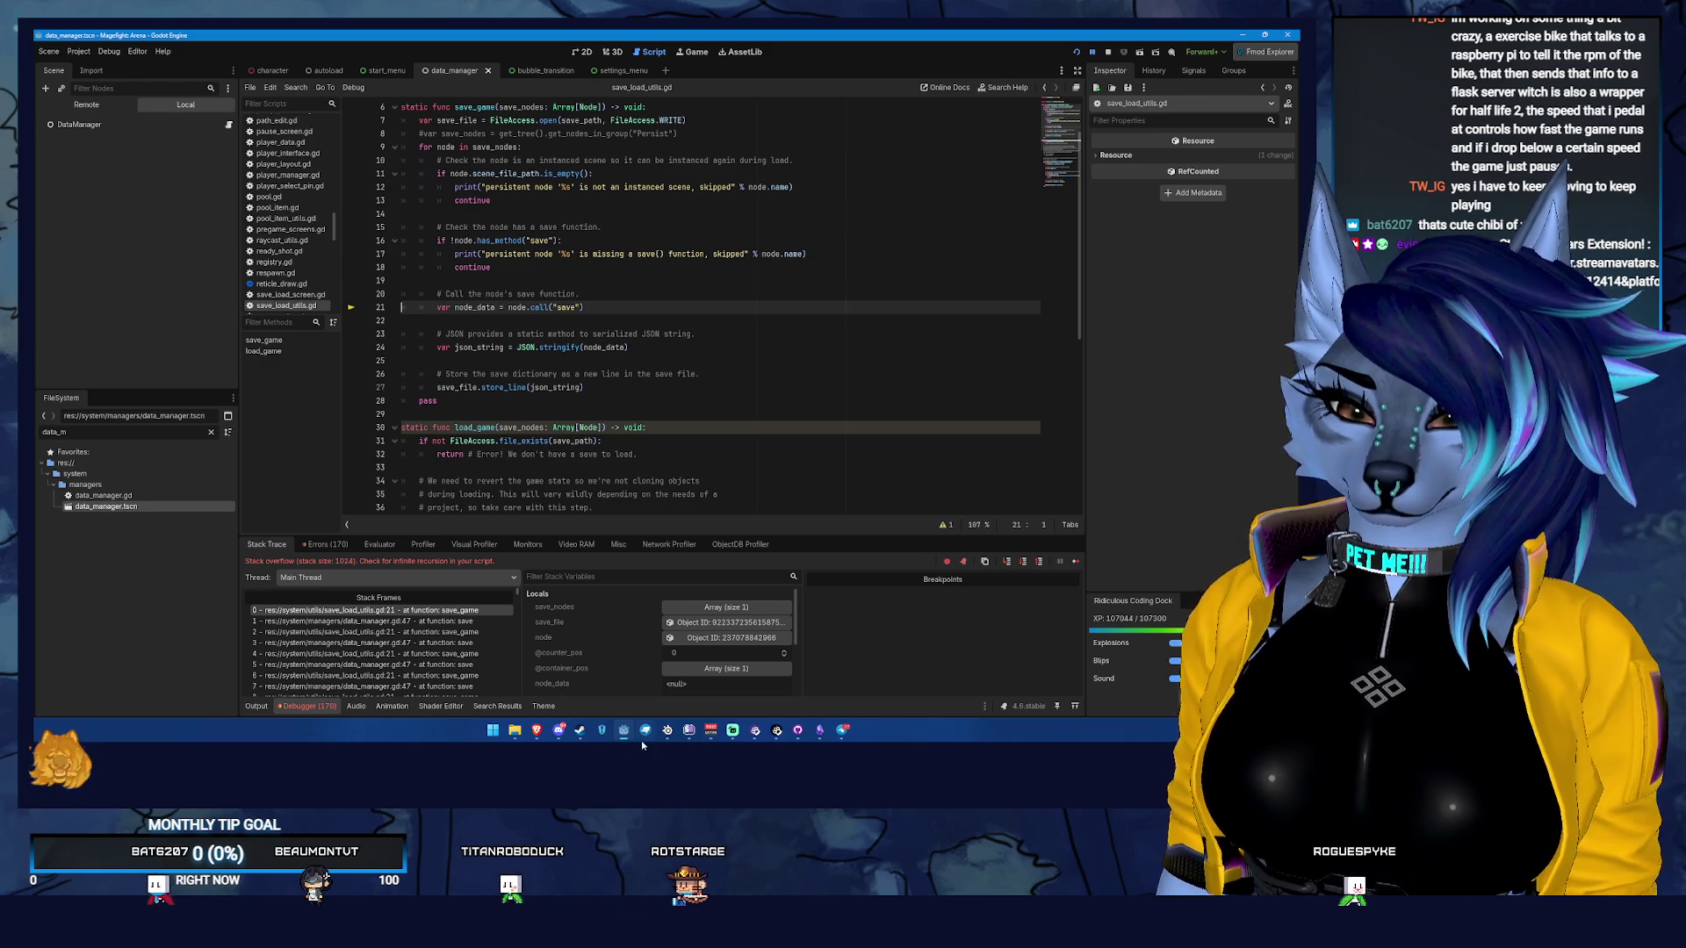
Return to the editor and show data_manager.gd at the save_game call on line 63
mouse_move(537, 729)
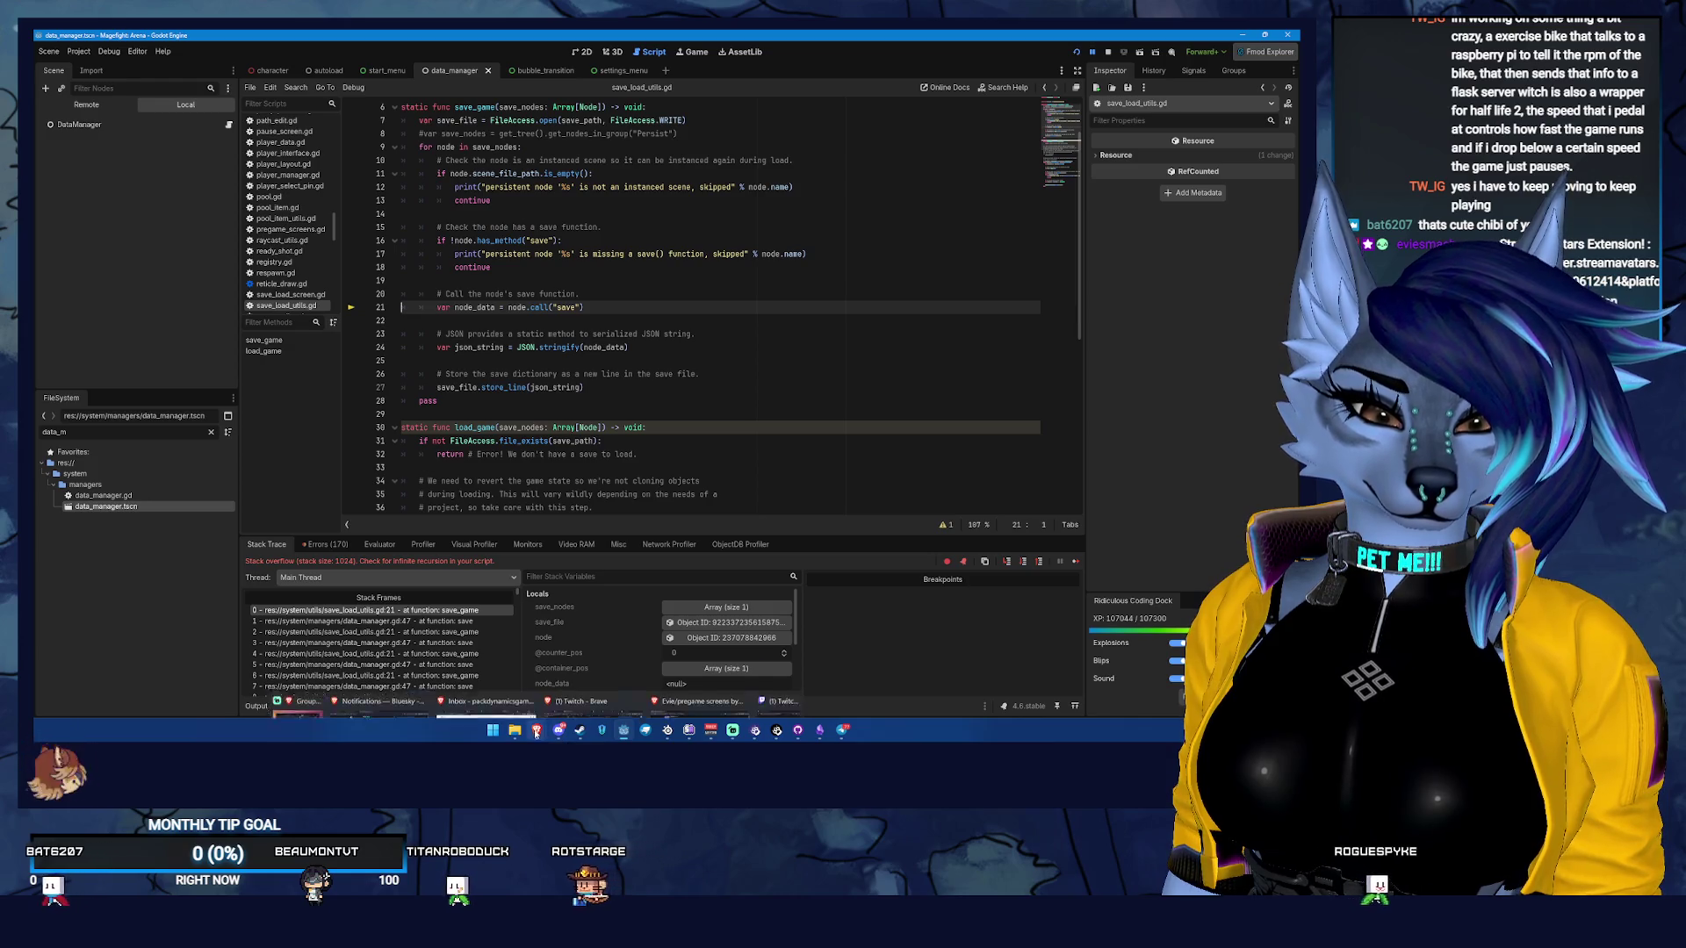
mouse_move(641, 662)
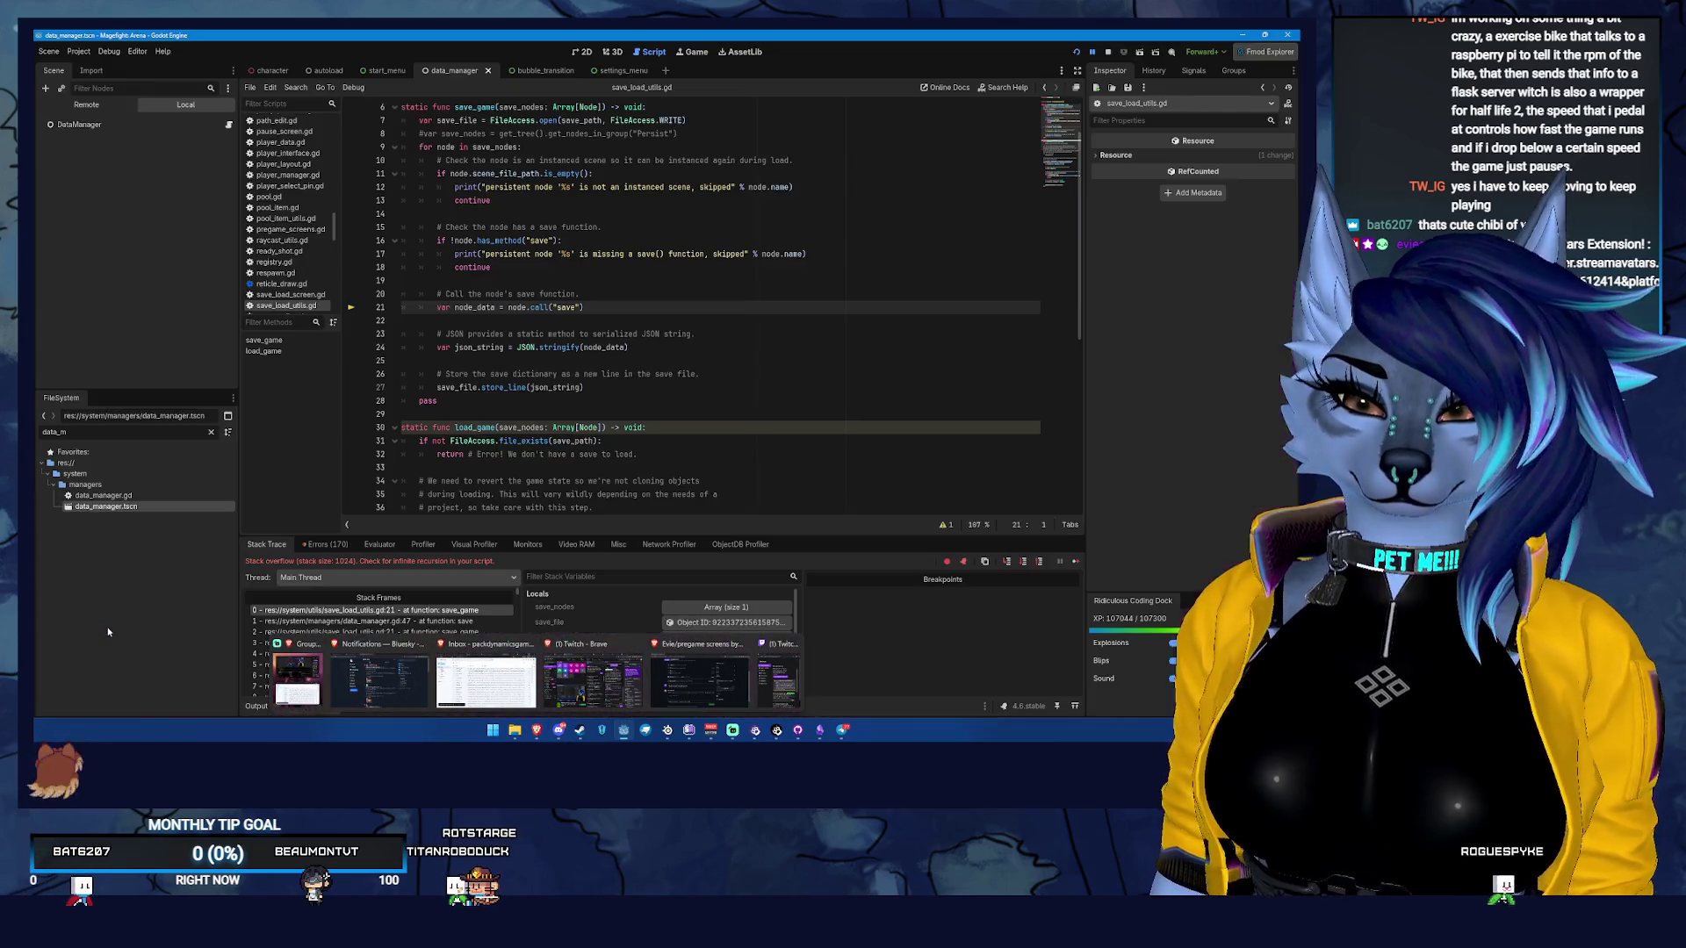
click(668, 678)
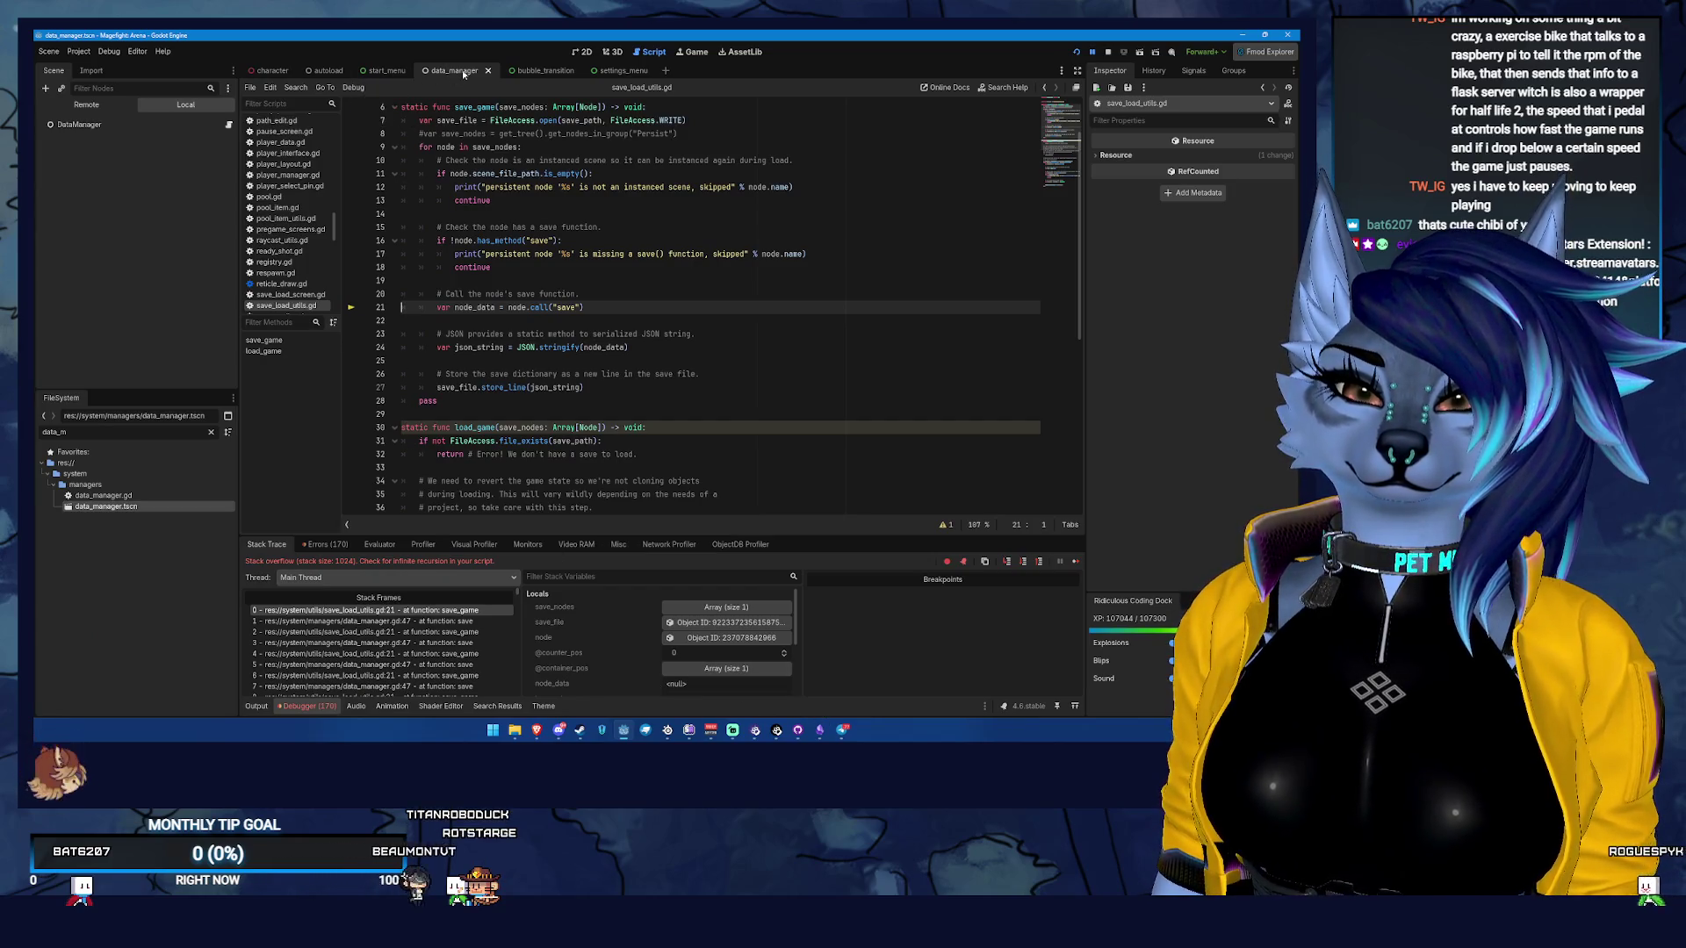
click(228, 125)
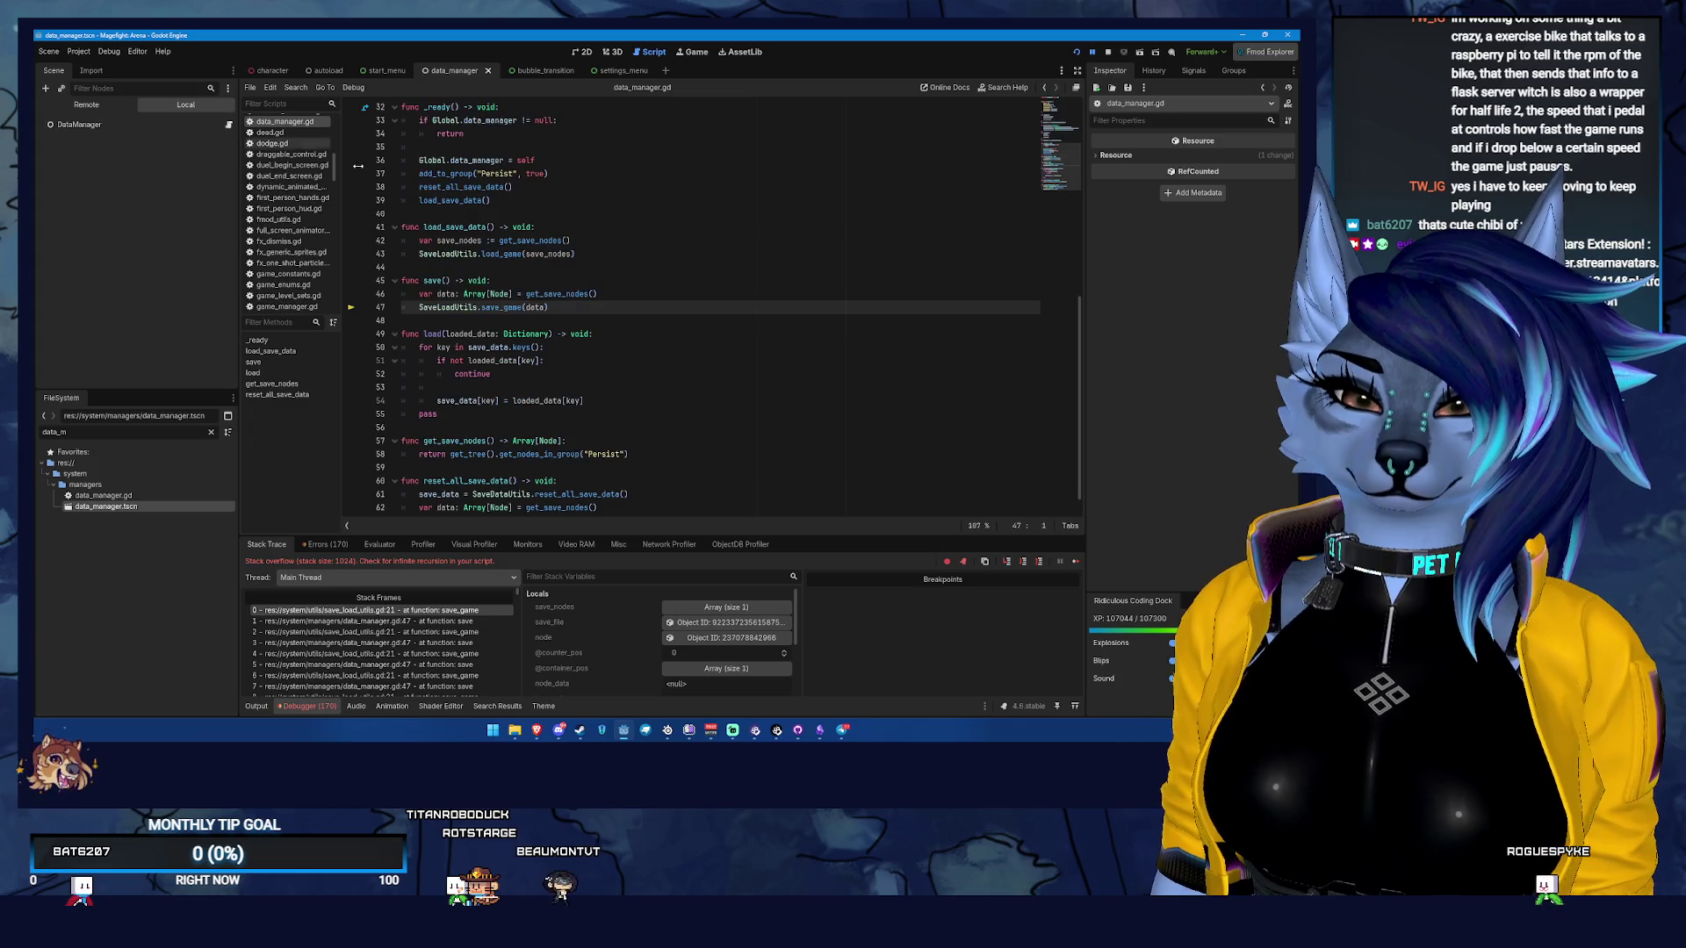
click(491, 495)
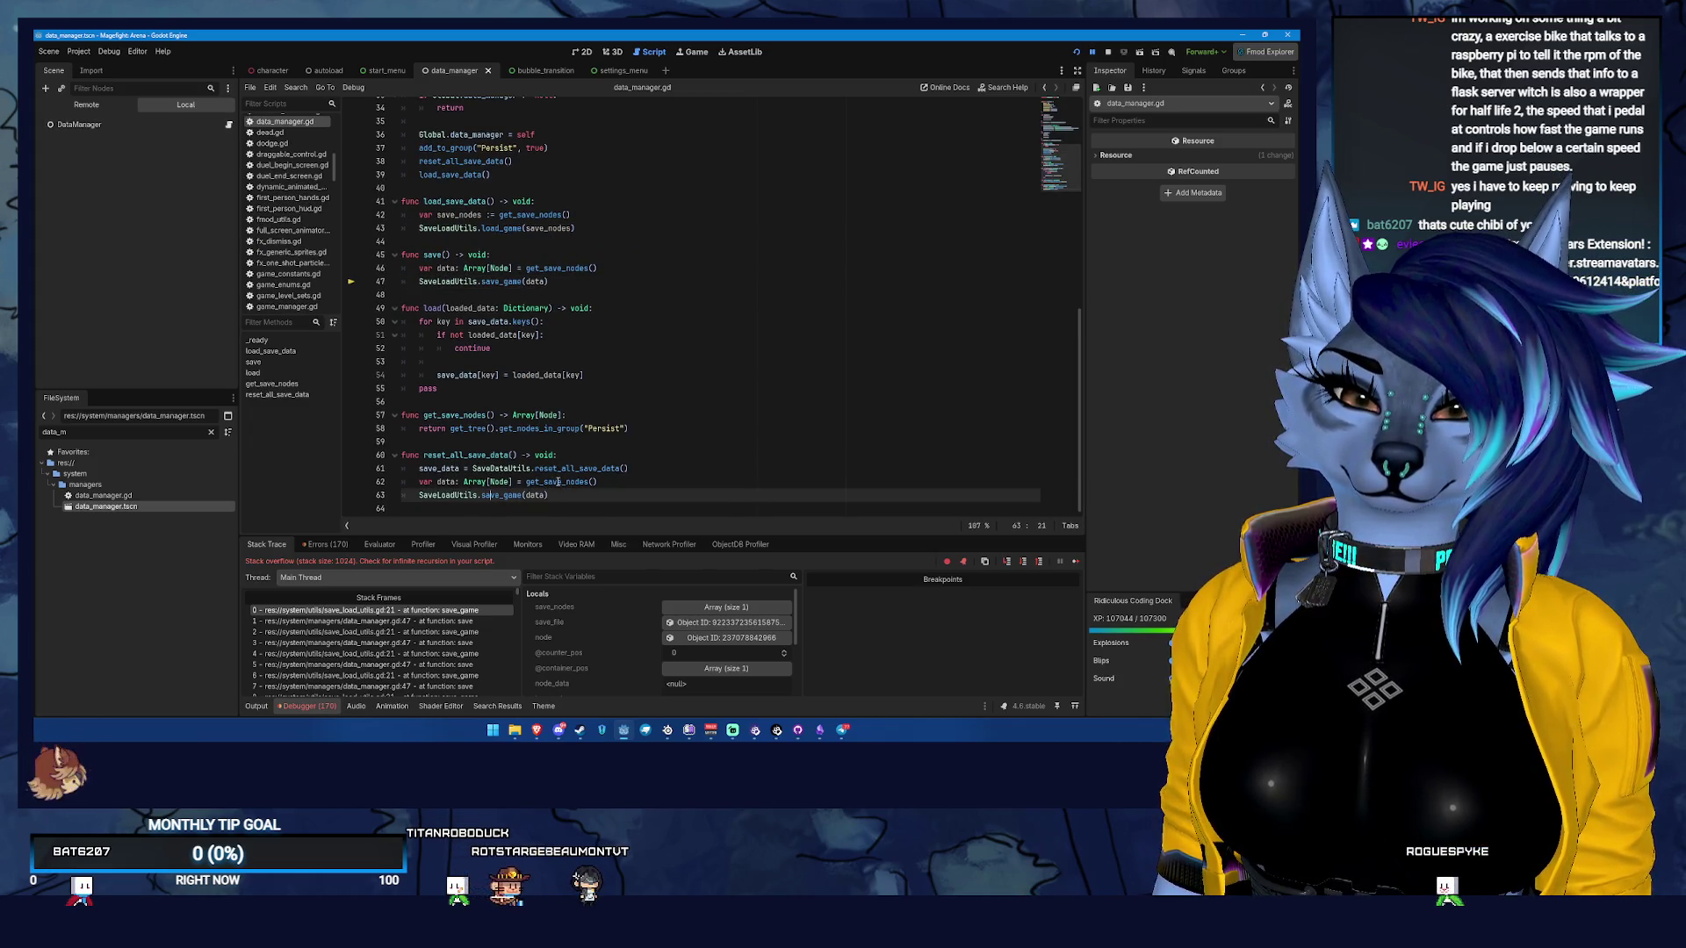
Inspect the get_save_nodes call and the data variable in the save() function around line 47
double_click(557, 483)
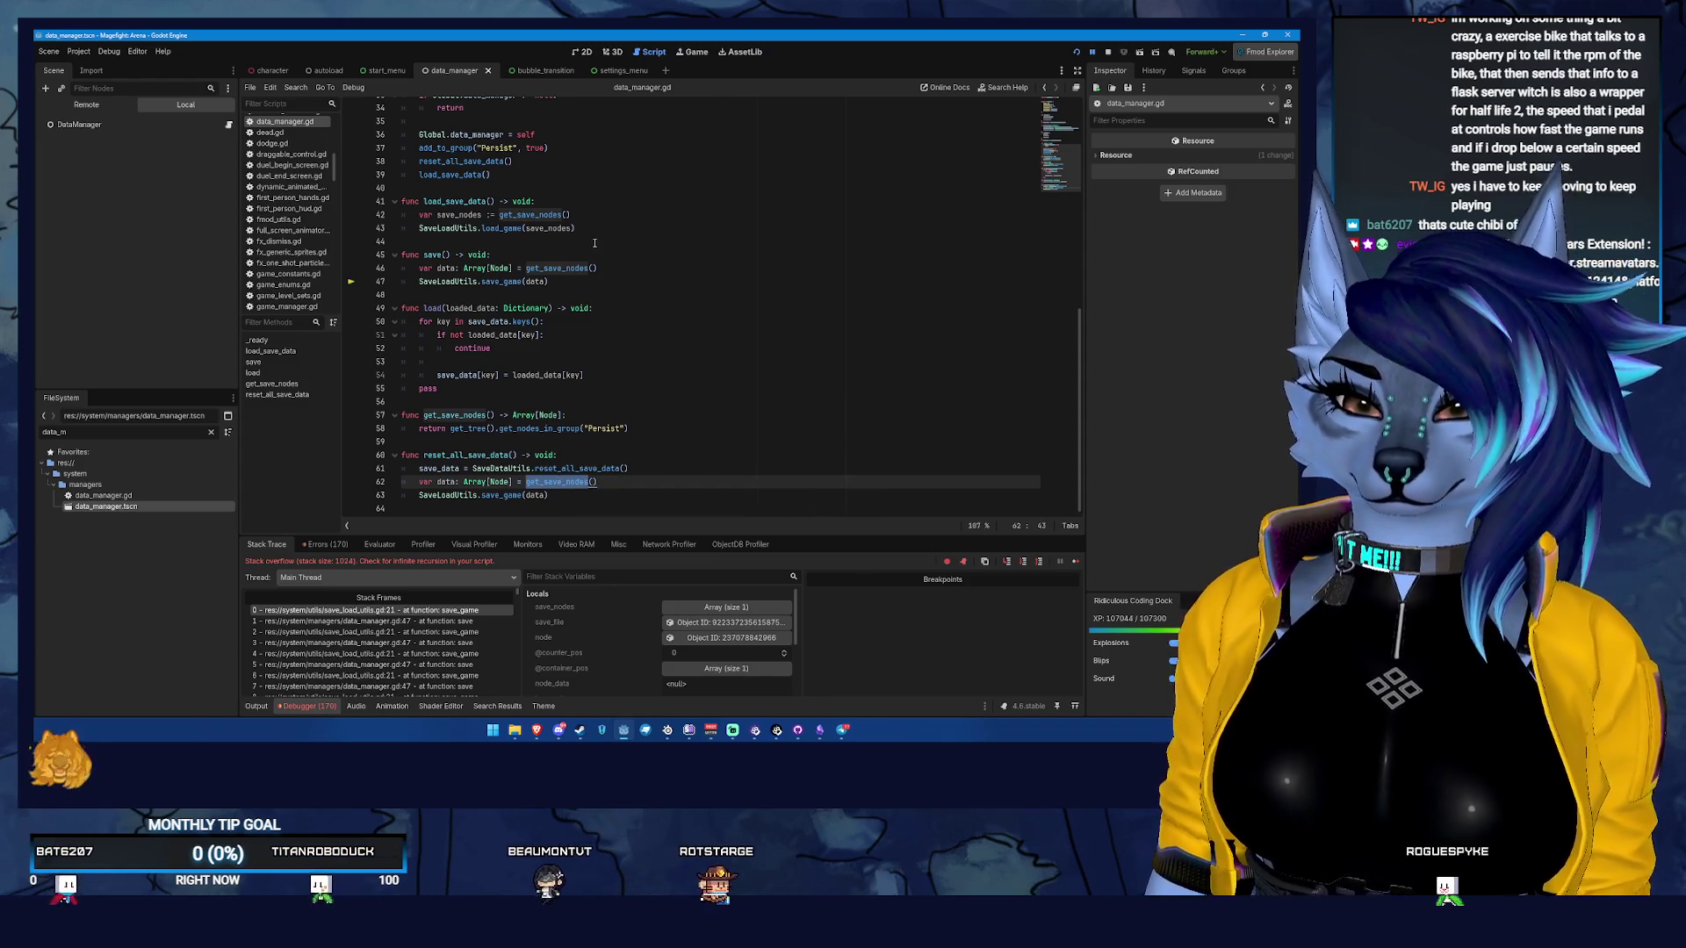
scroll(595, 243, up, 1)
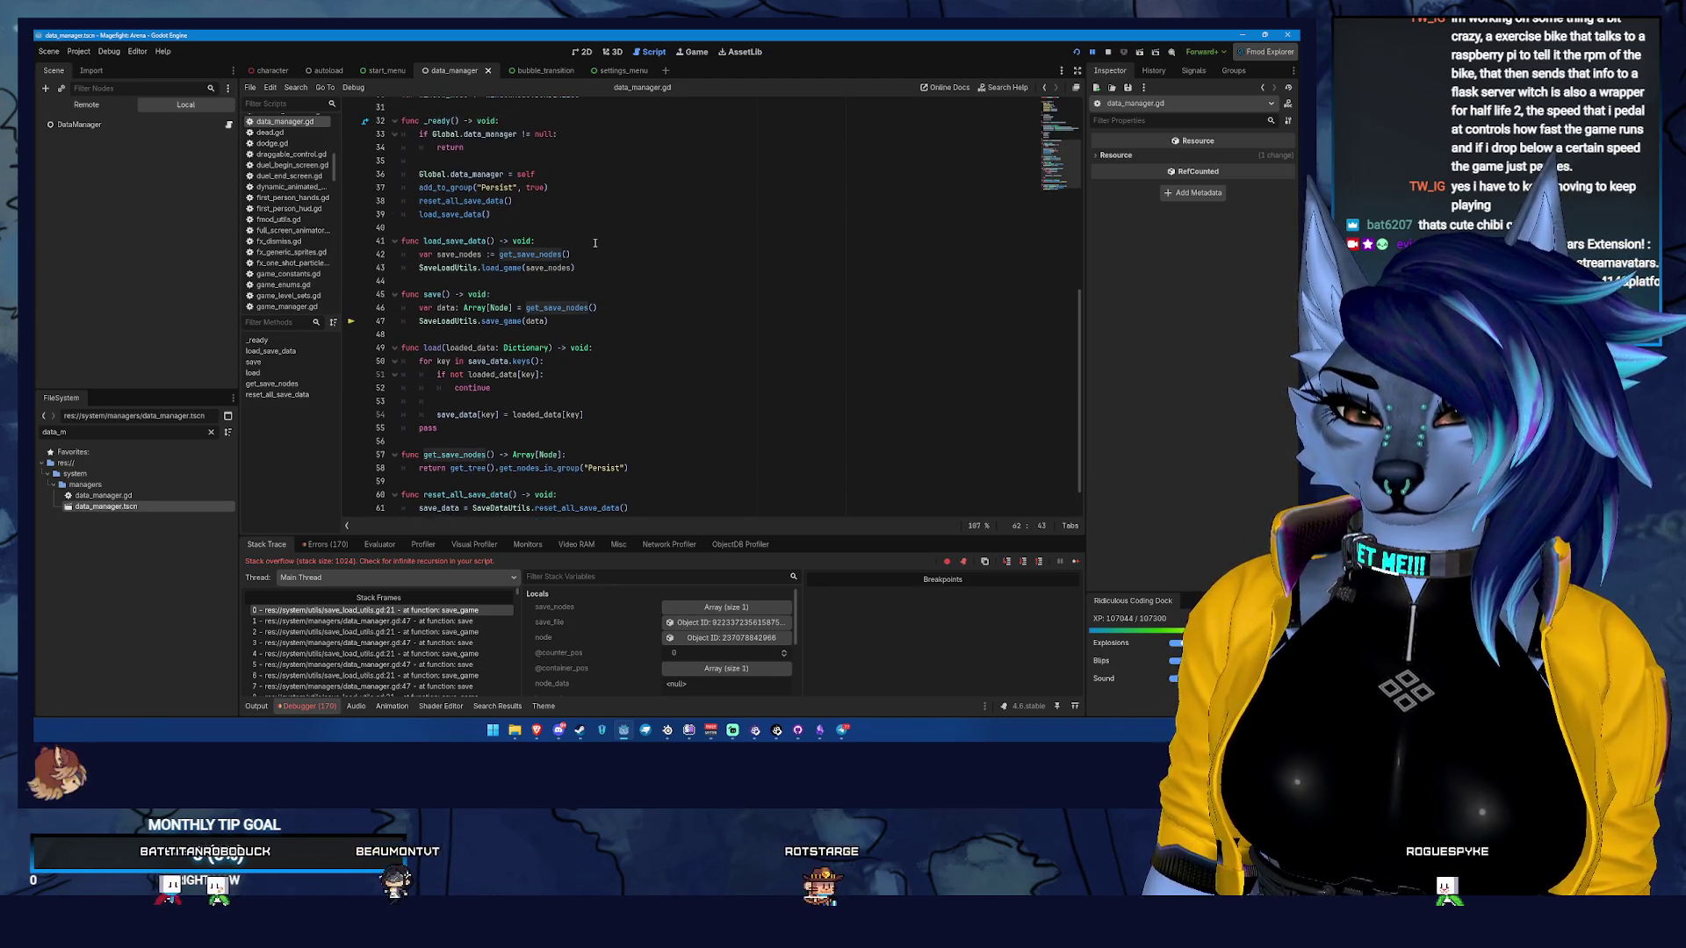
double_click(450, 308)
scroll(667, 316, down, 1)
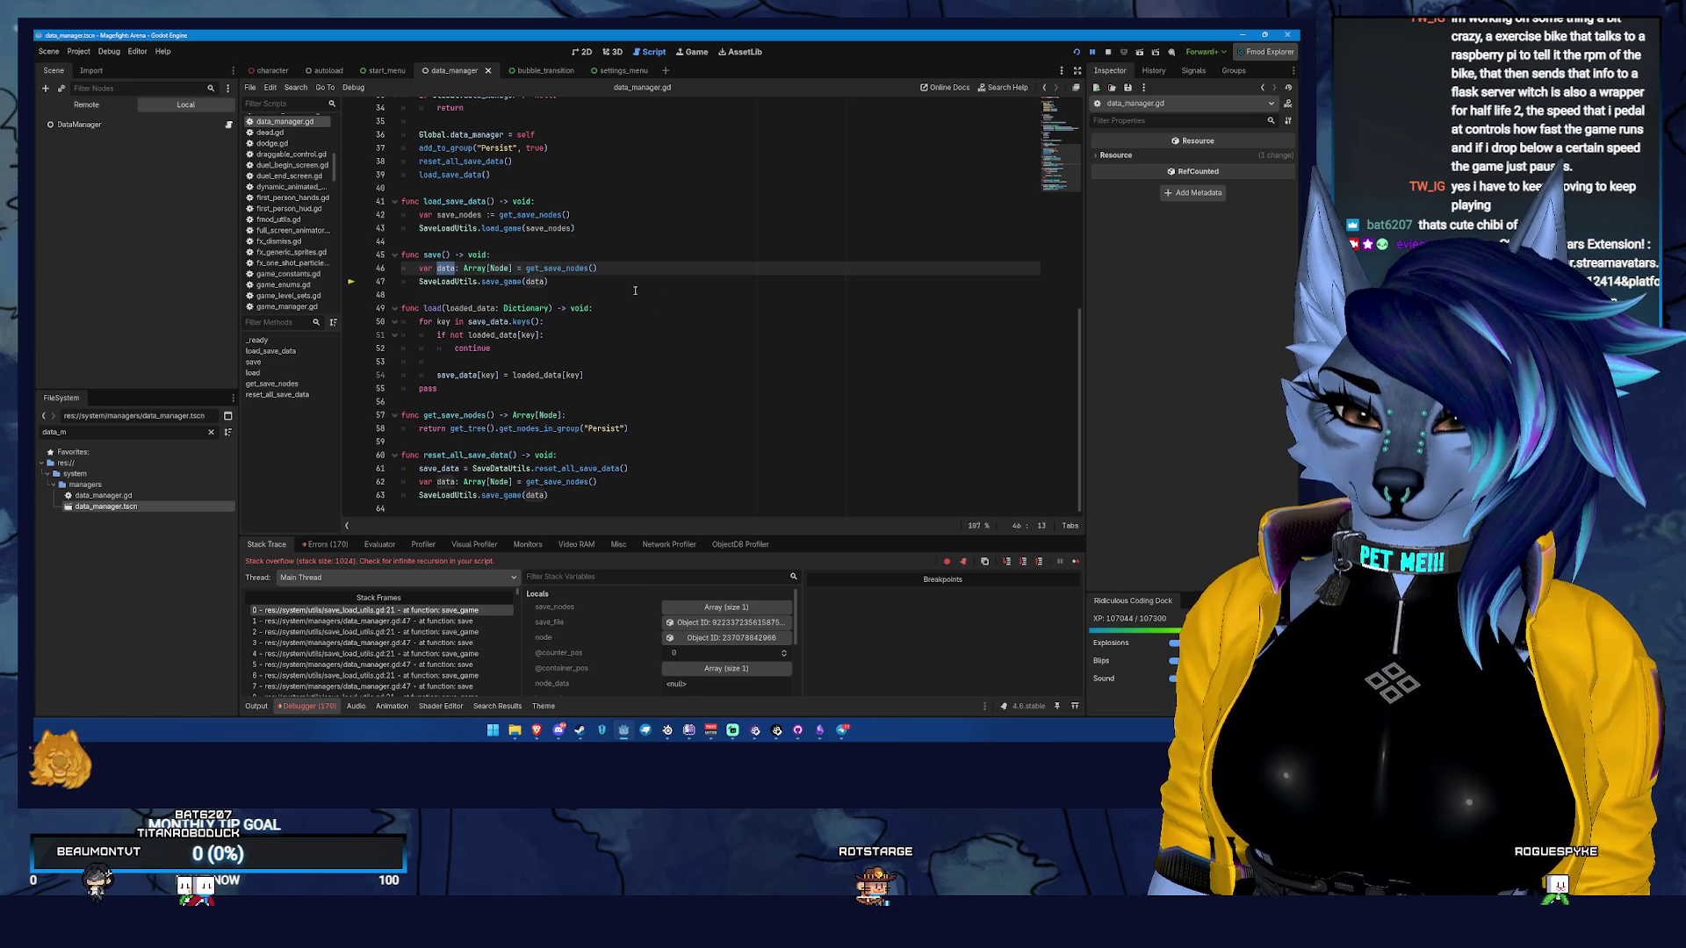
scroll(633, 288, up, 3)
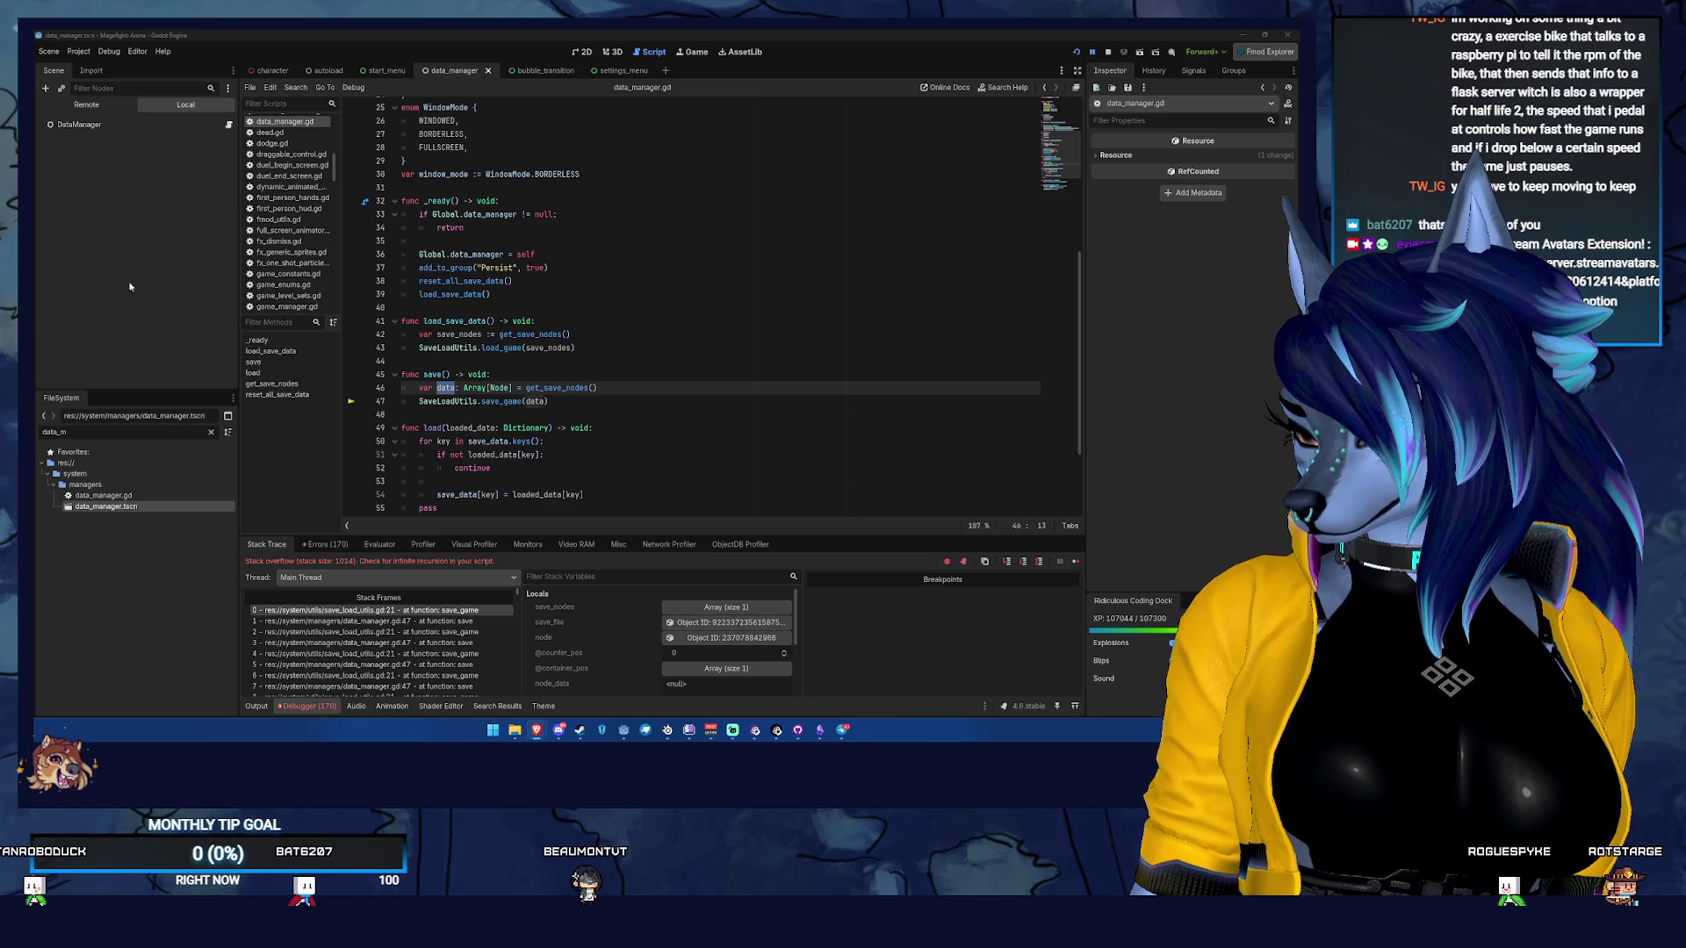
click(595, 400)
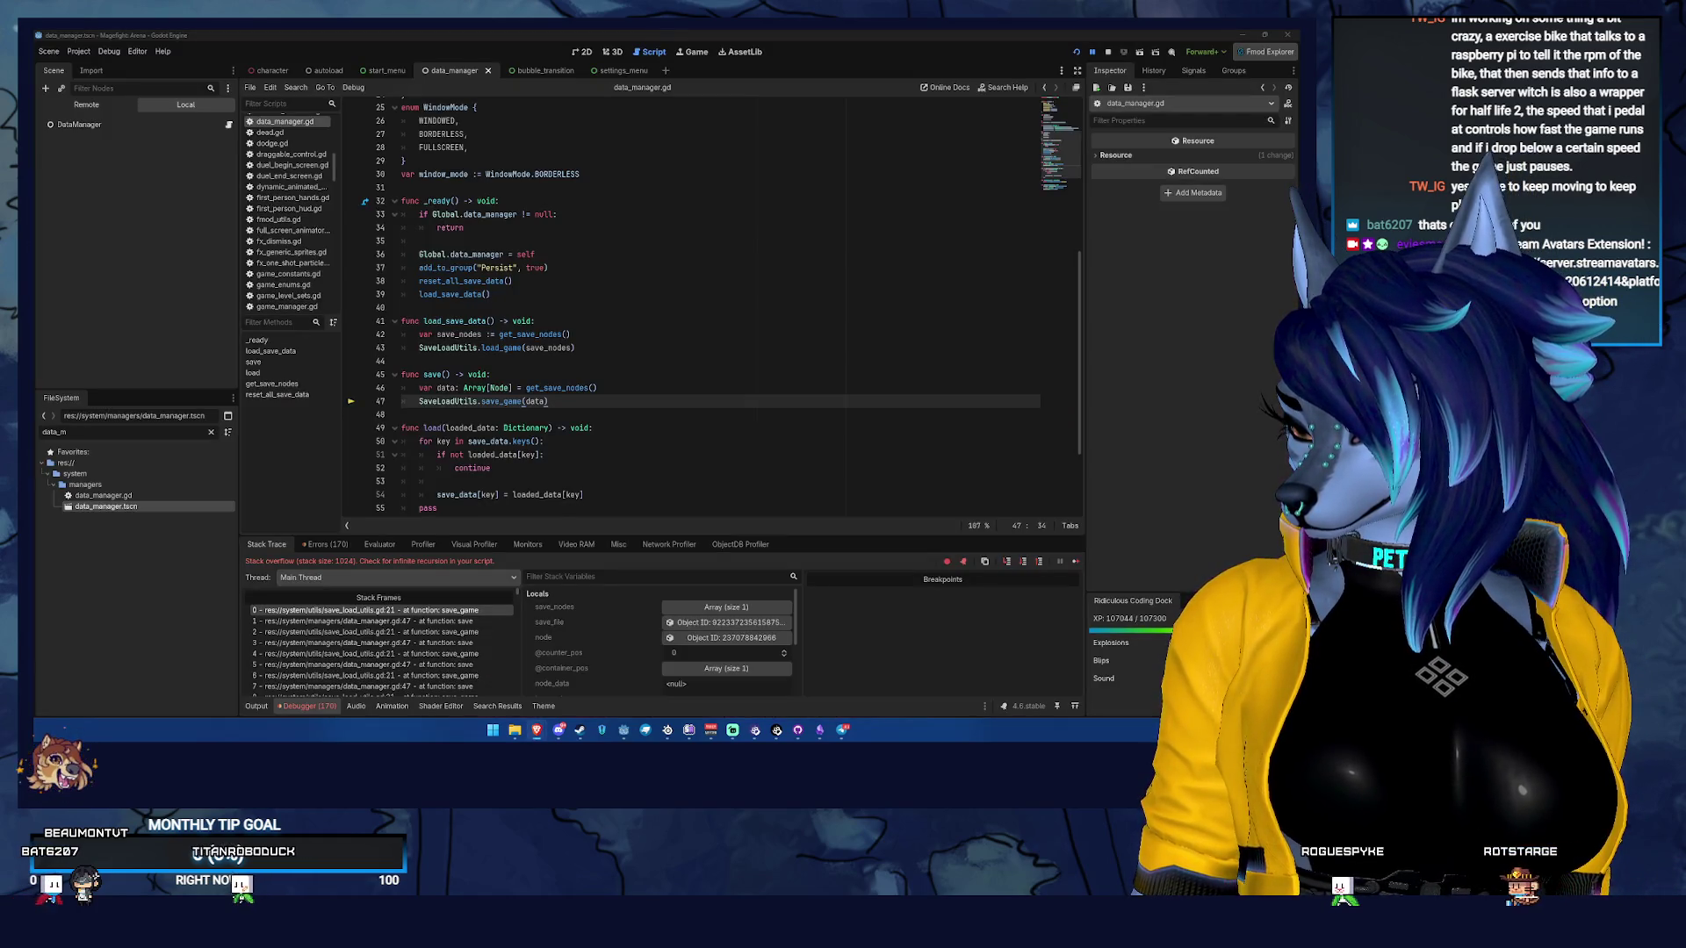
key(alt+Tab)
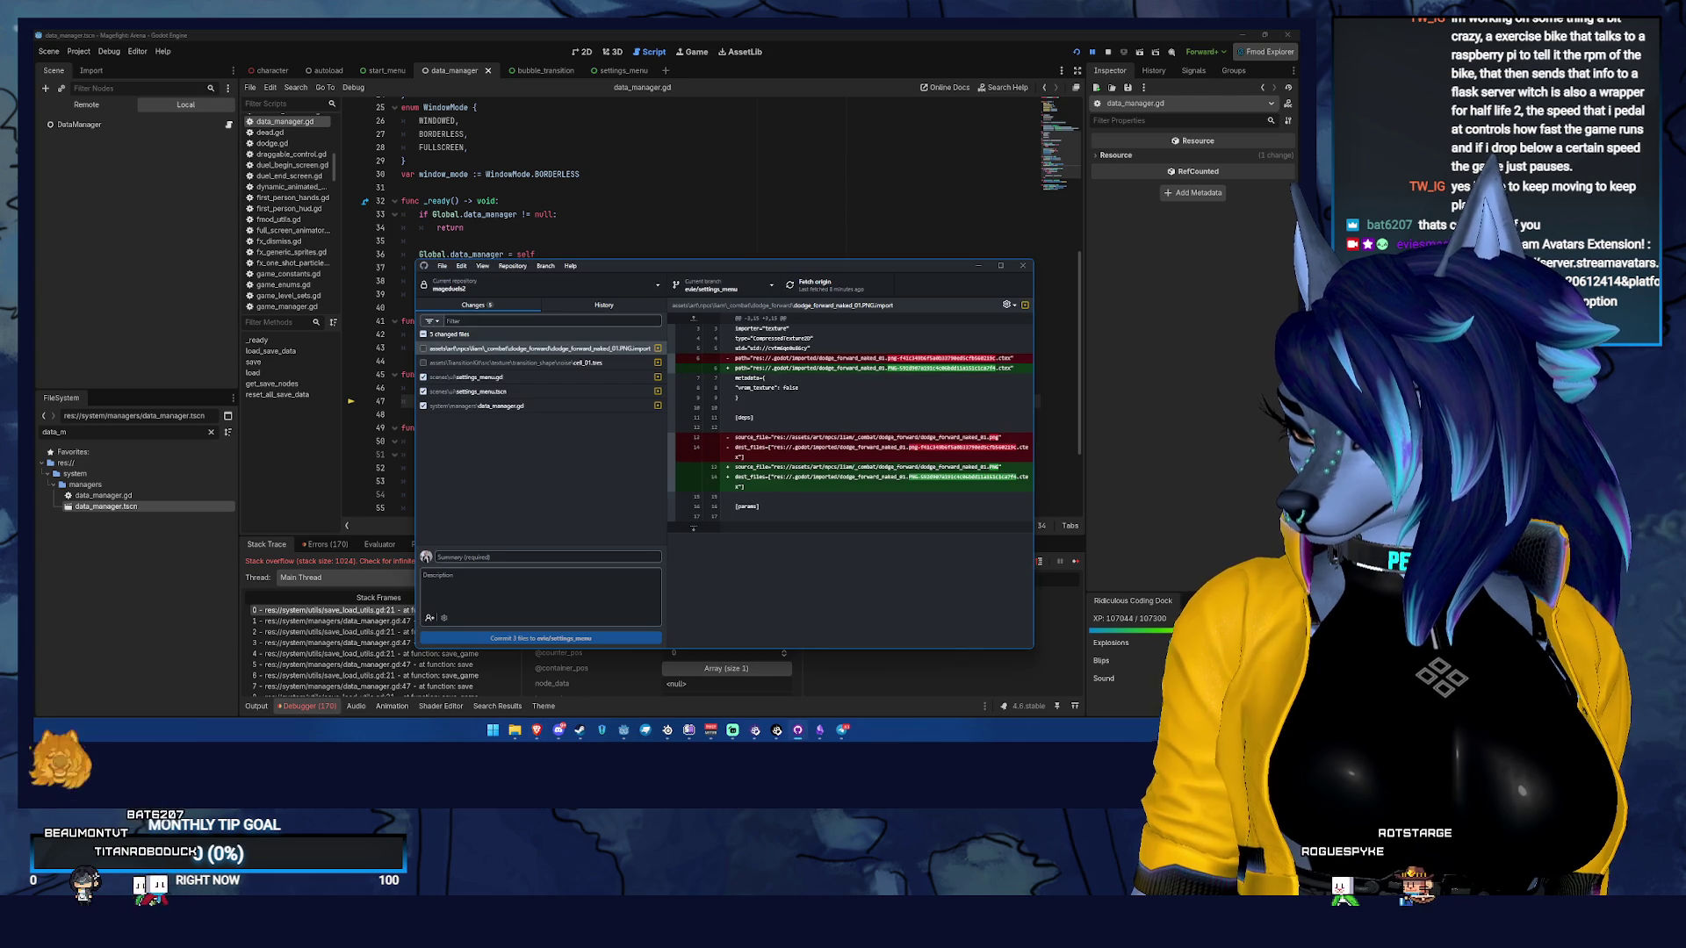
key(alt+Tab)
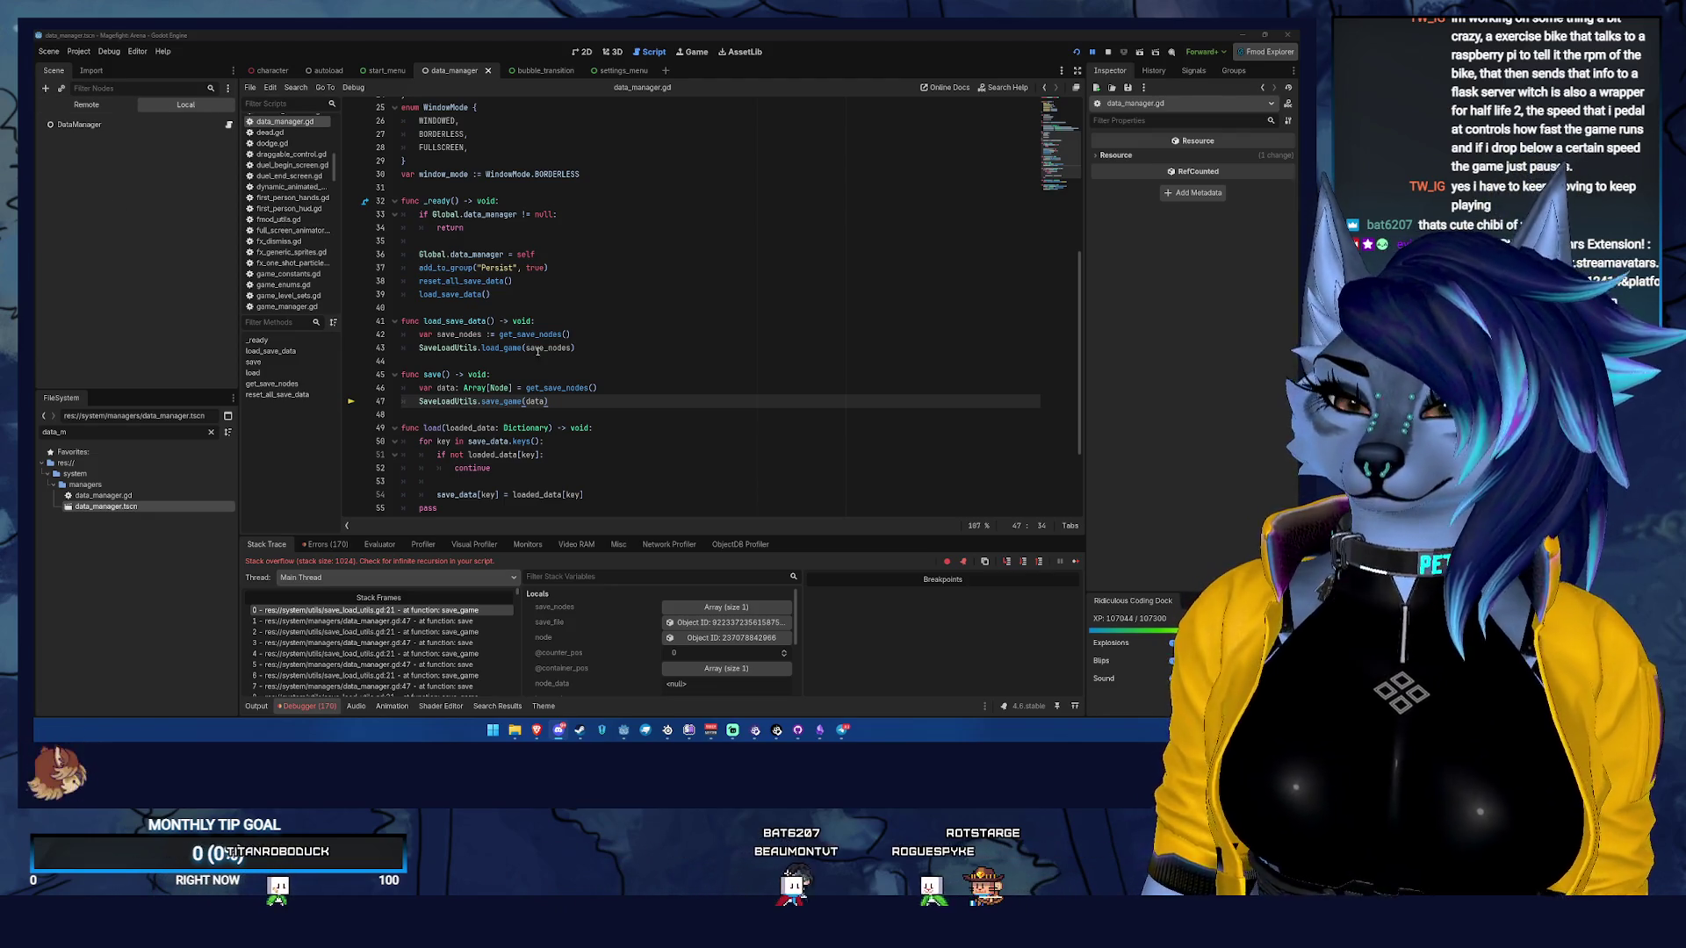
click(628, 397)
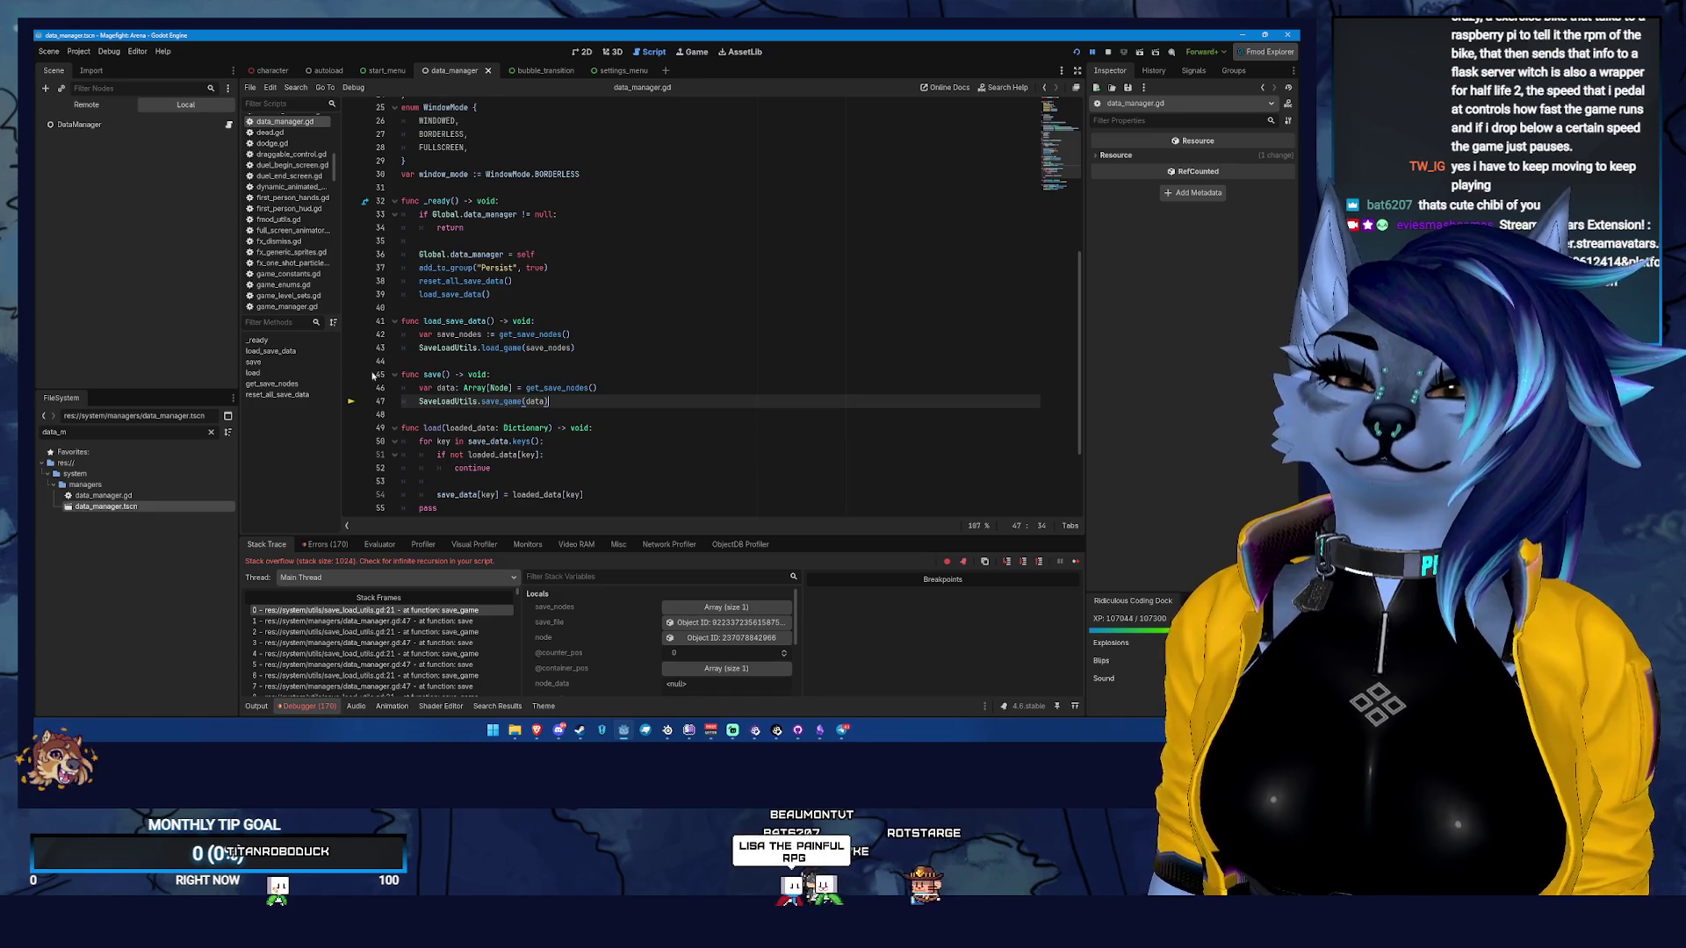
double_click(494, 402)
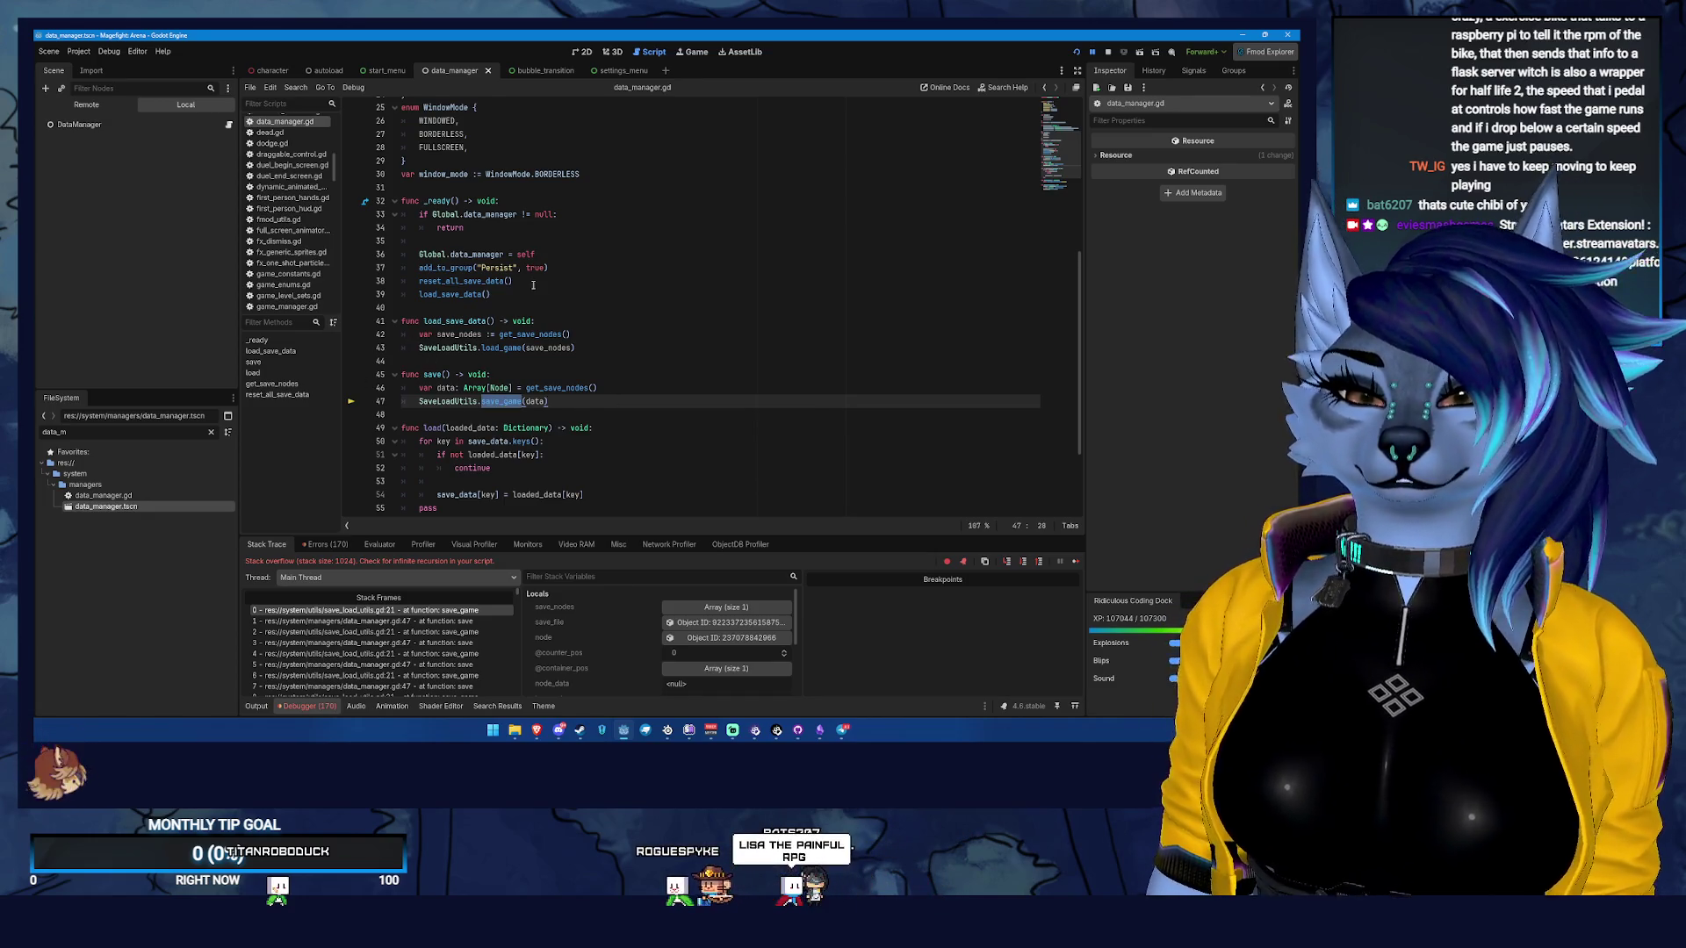
scroll(526, 353, down, 2)
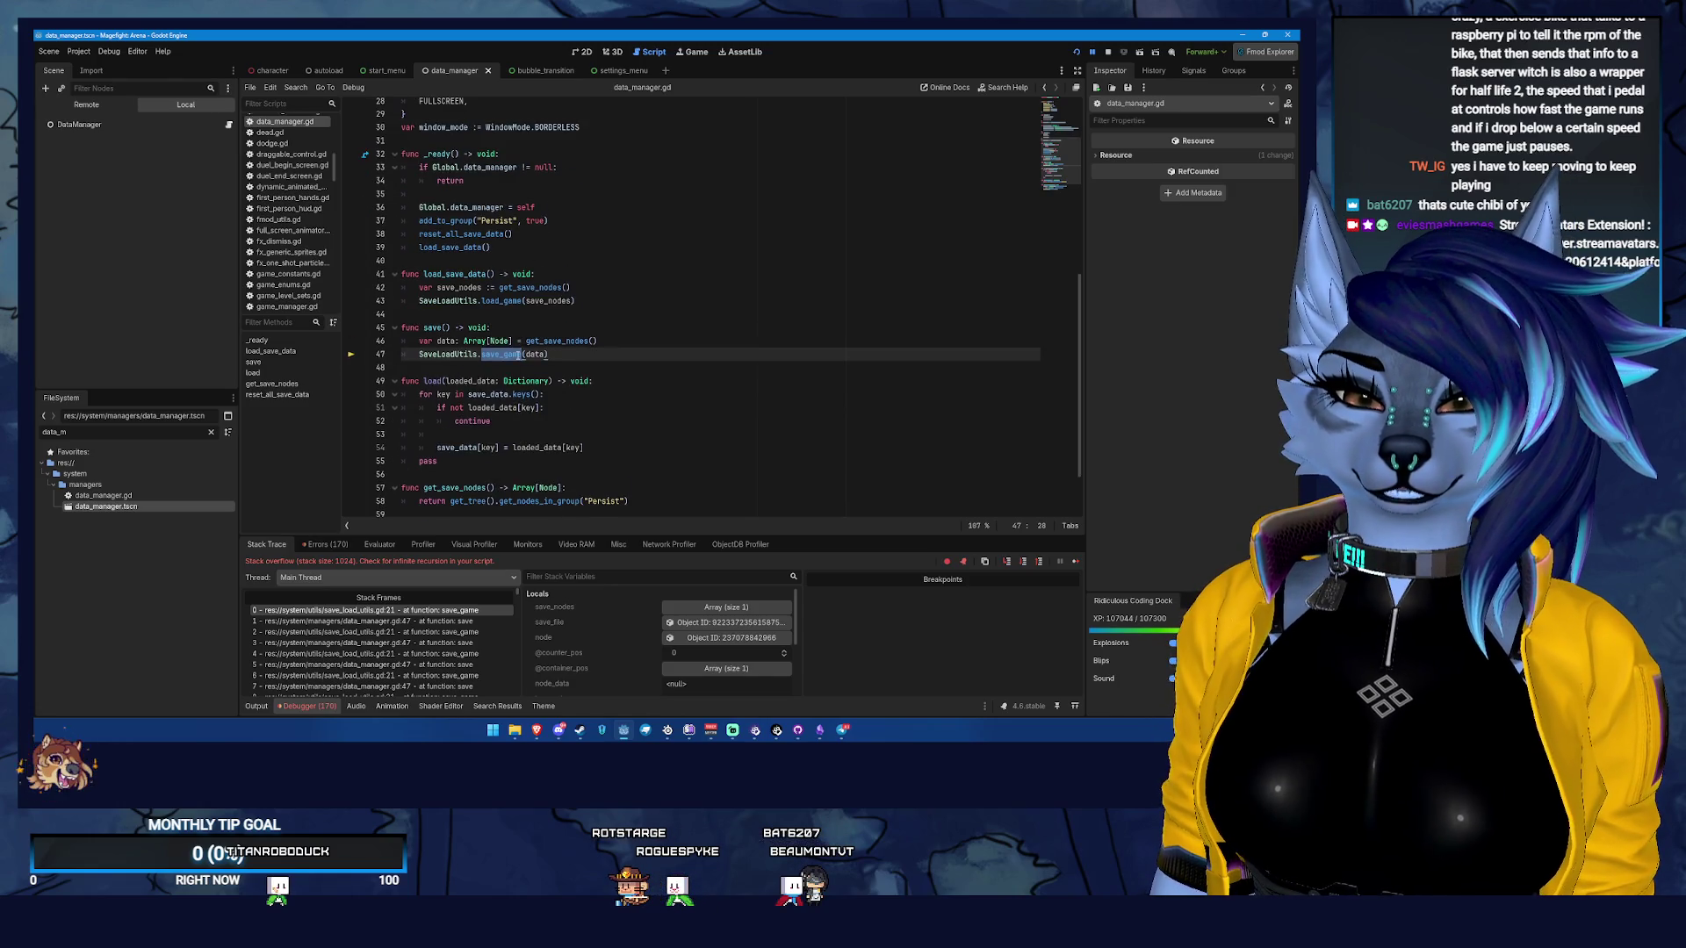
scroll(518, 356, down, 1)
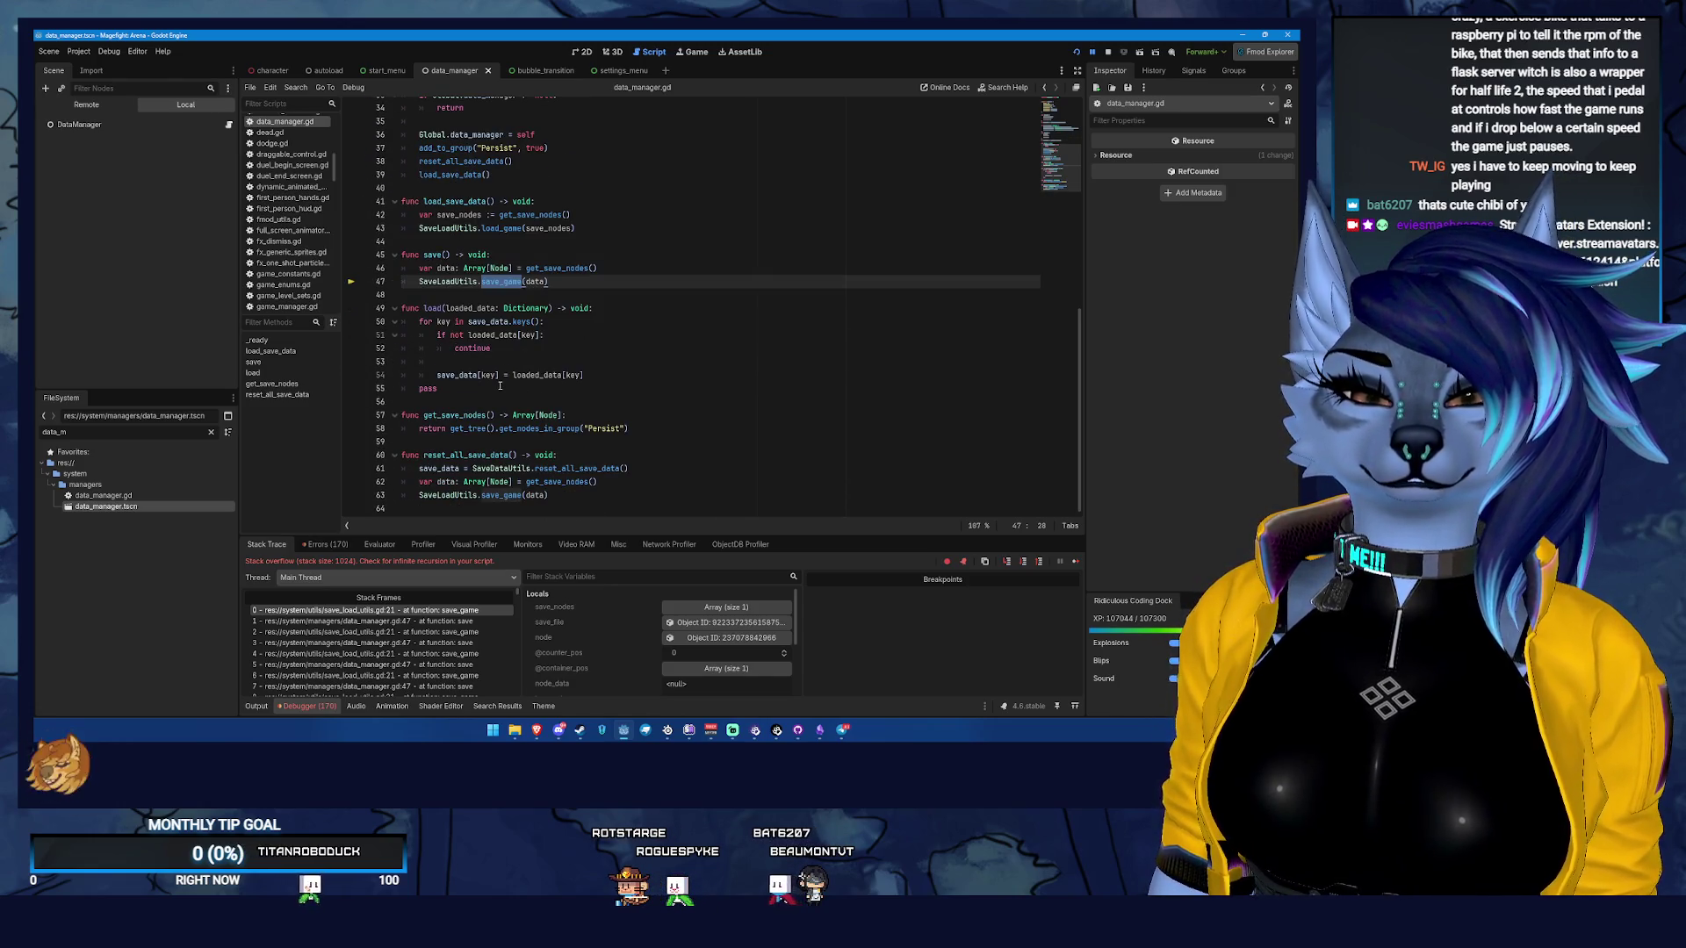
scroll(502, 386, up, 11)
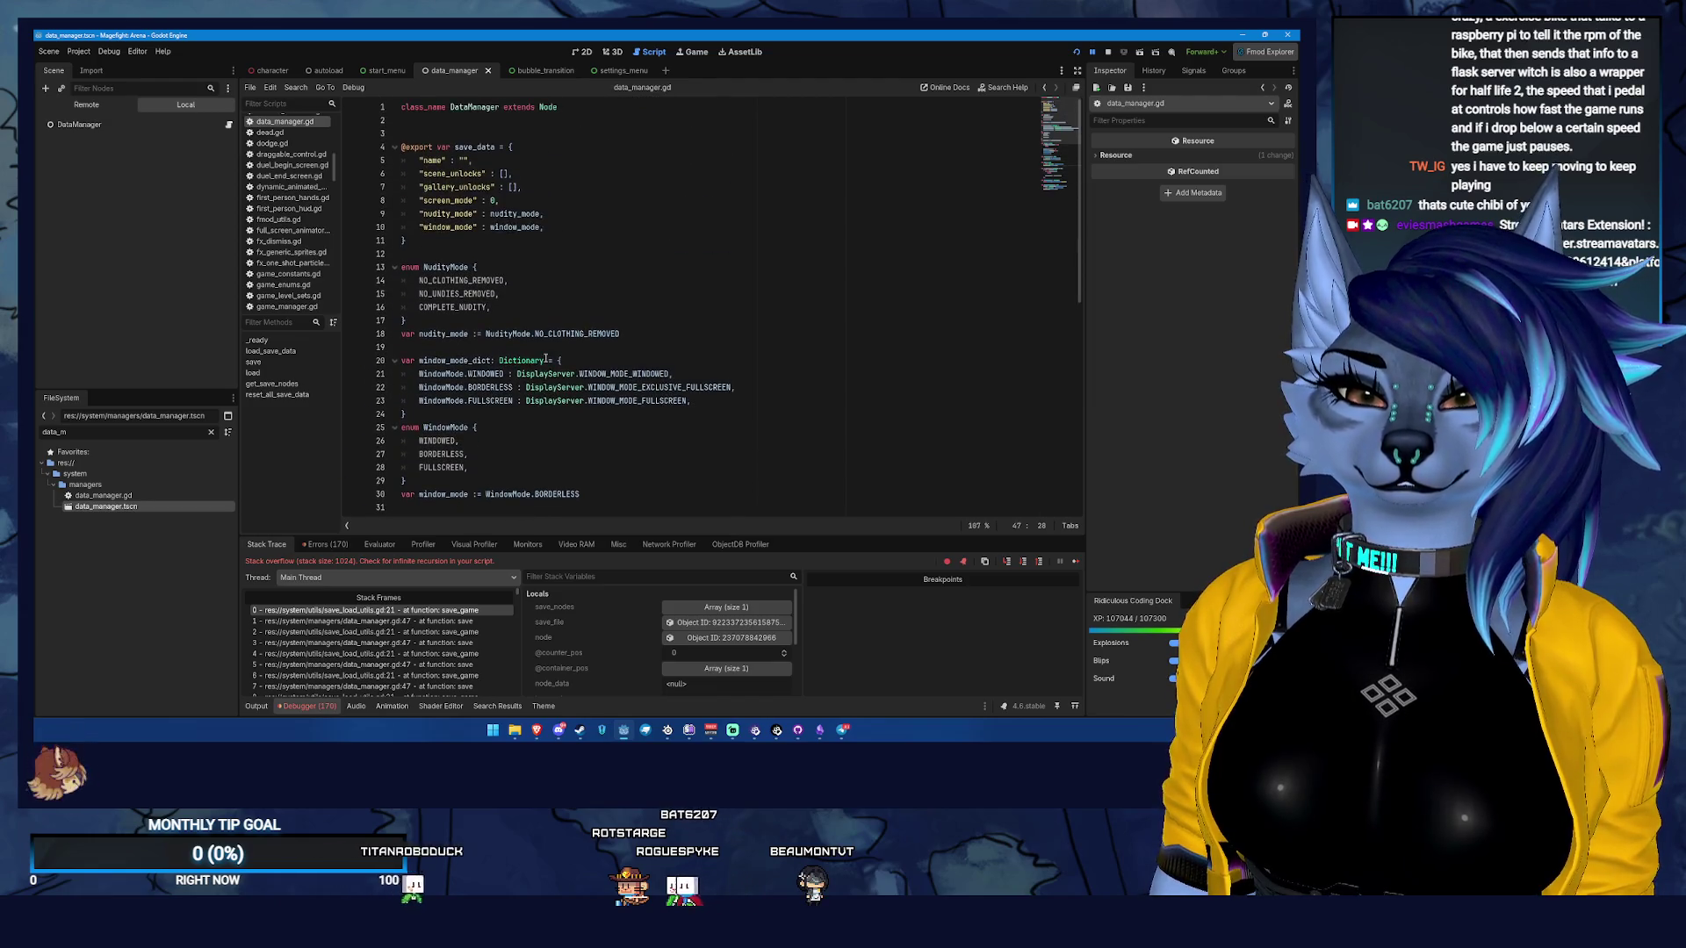
scroll(546, 359, down, 8)
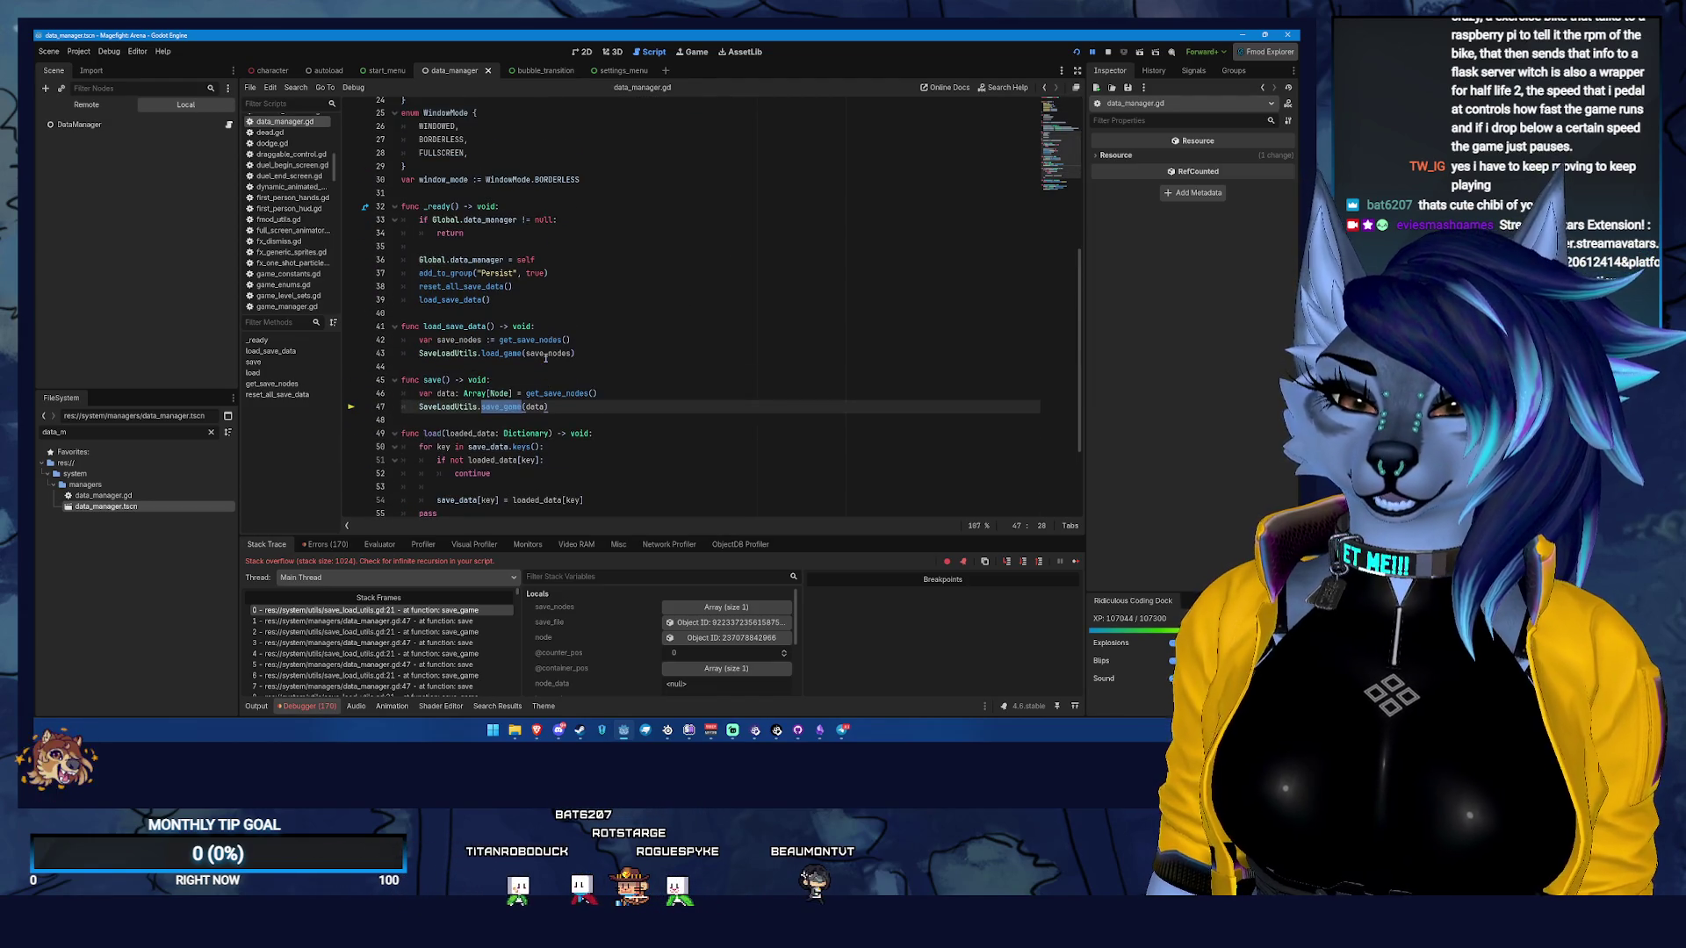
scroll(546, 358, down, 3)
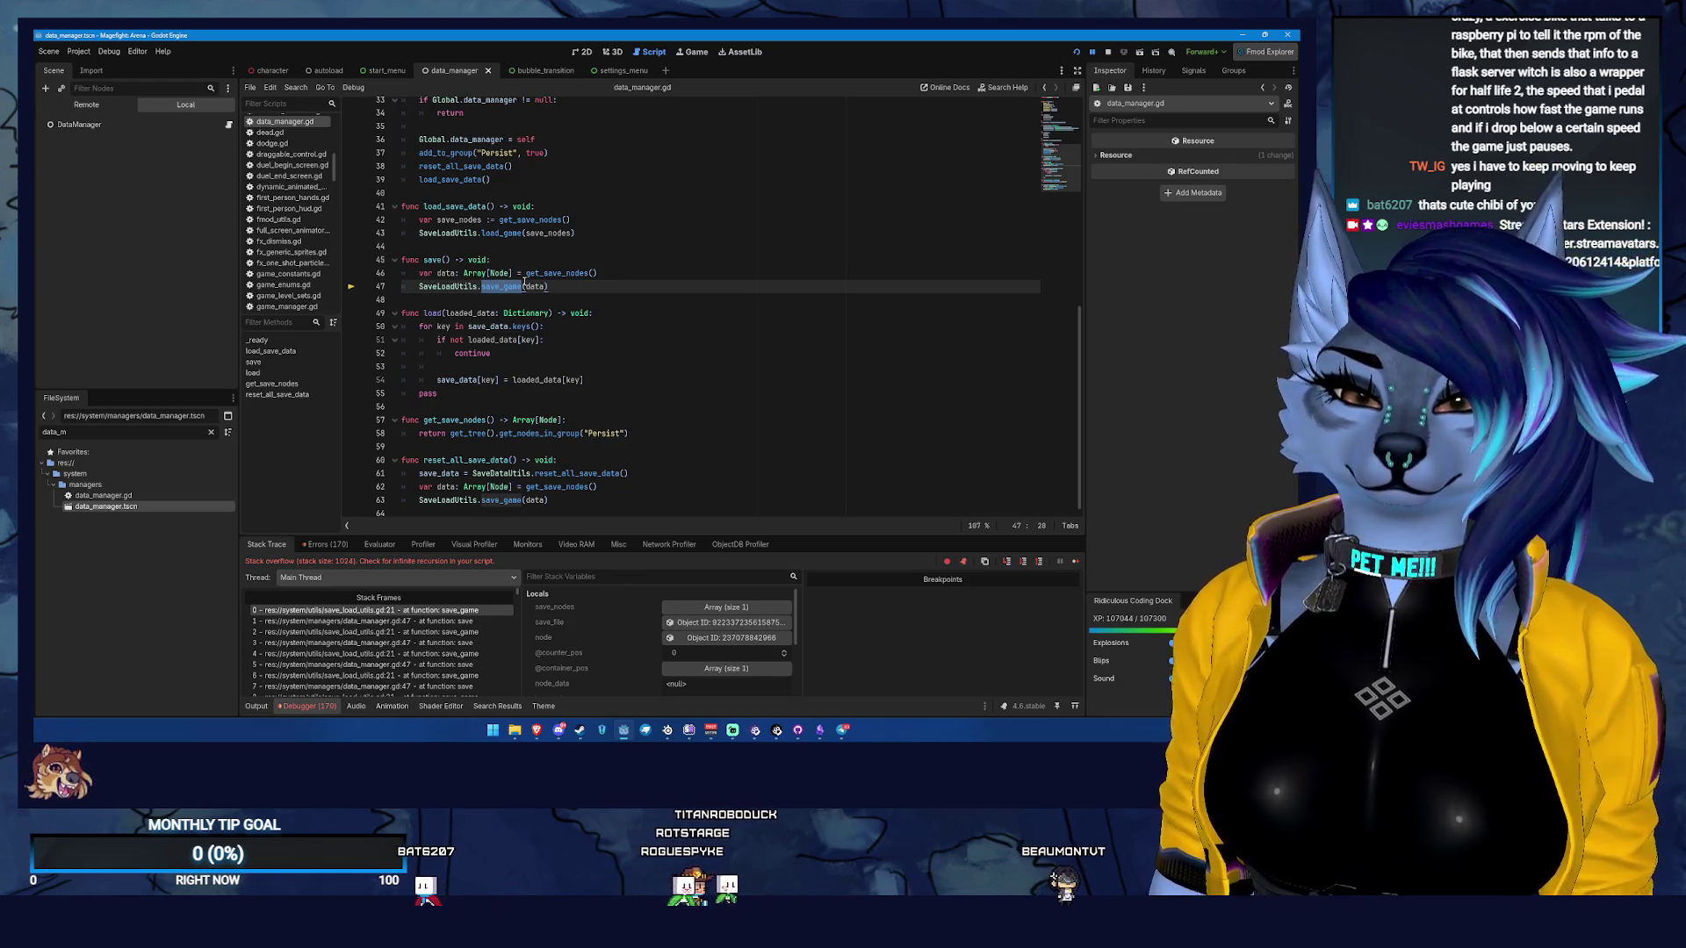
mouse_move(524, 285)
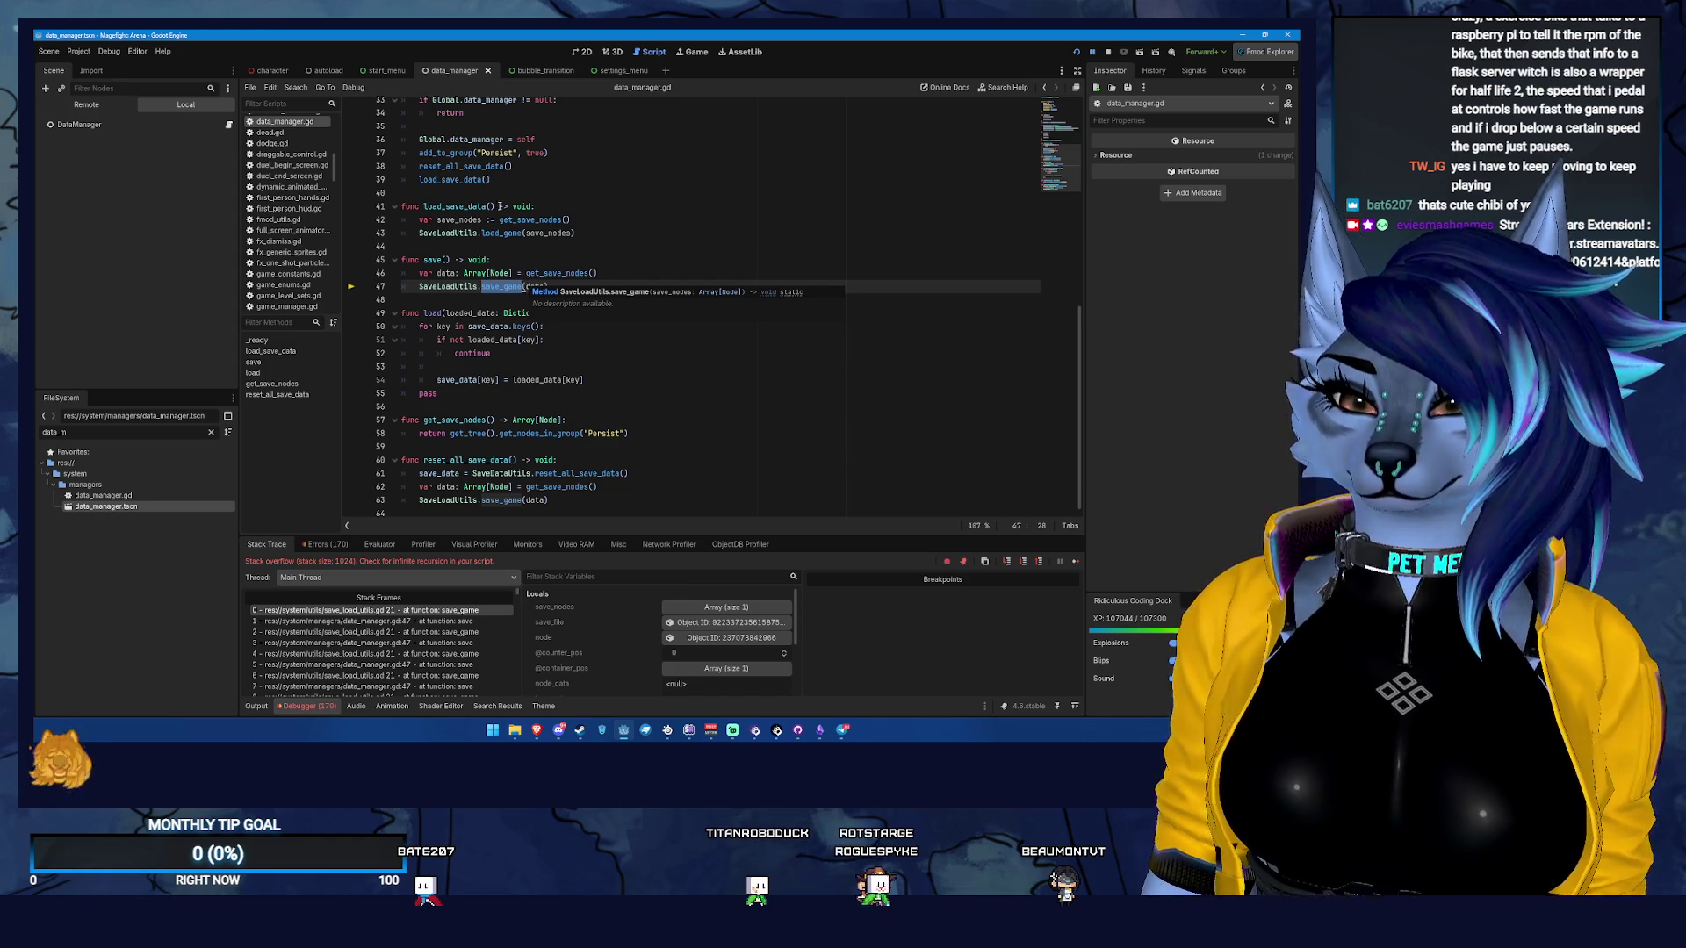
double_click(456, 380)
scroll(568, 348, up, 1)
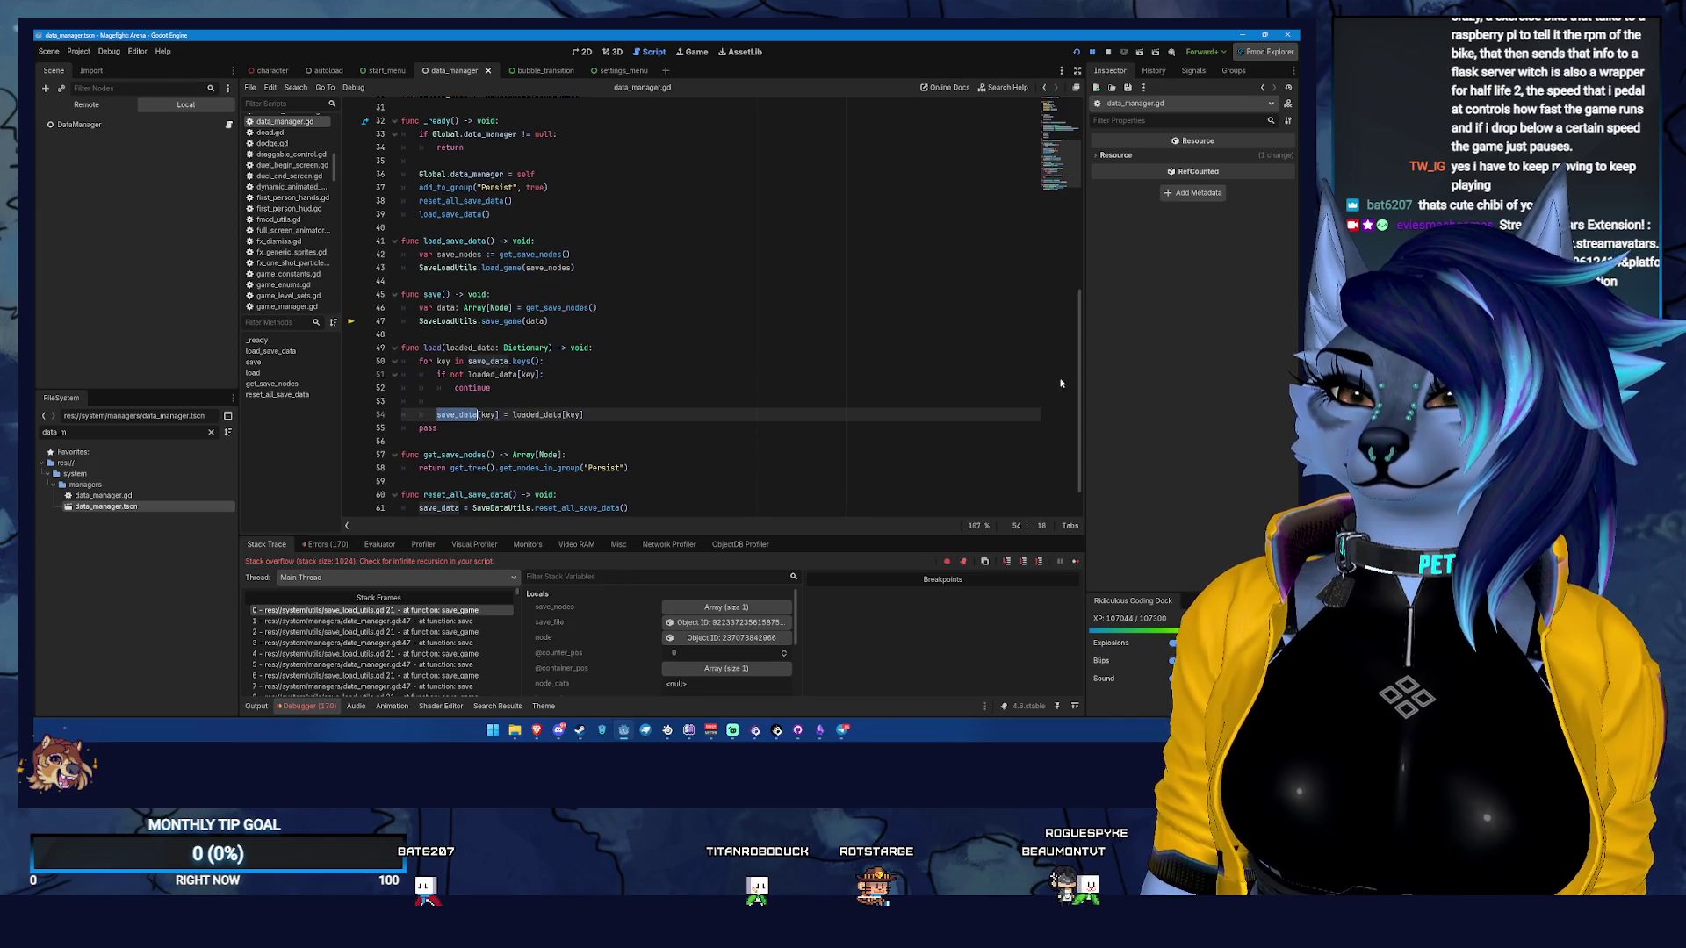
drag(1079, 342, 1083, 109)
scroll(1061, 383, down, 10)
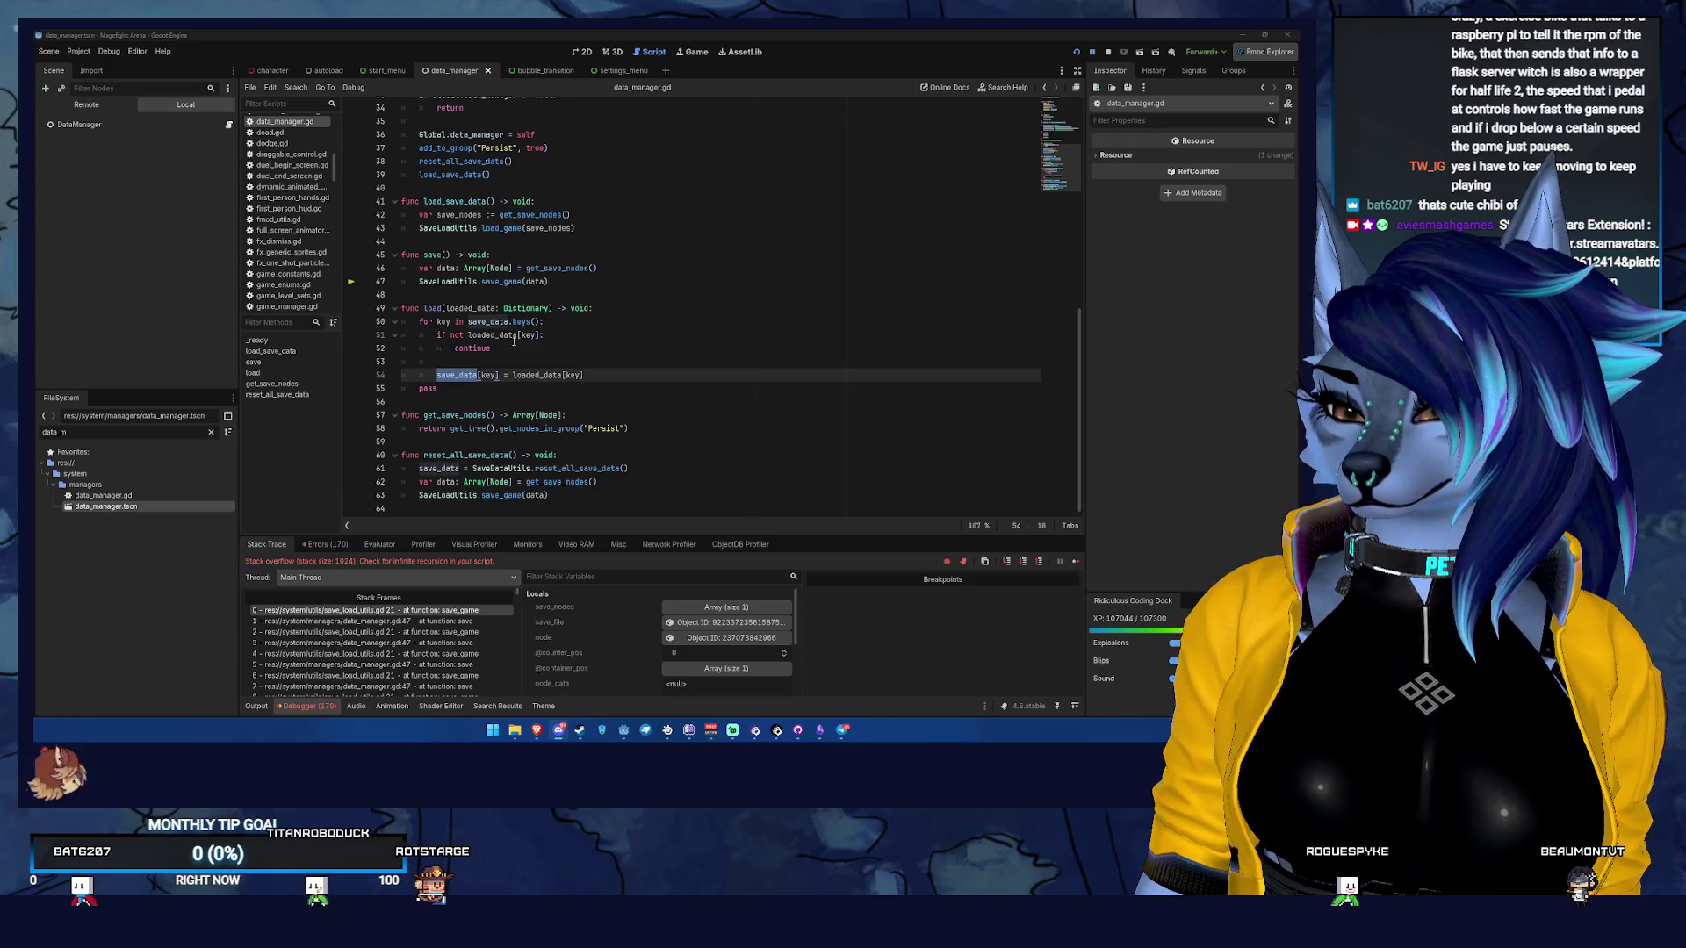
mouse_move(498, 336)
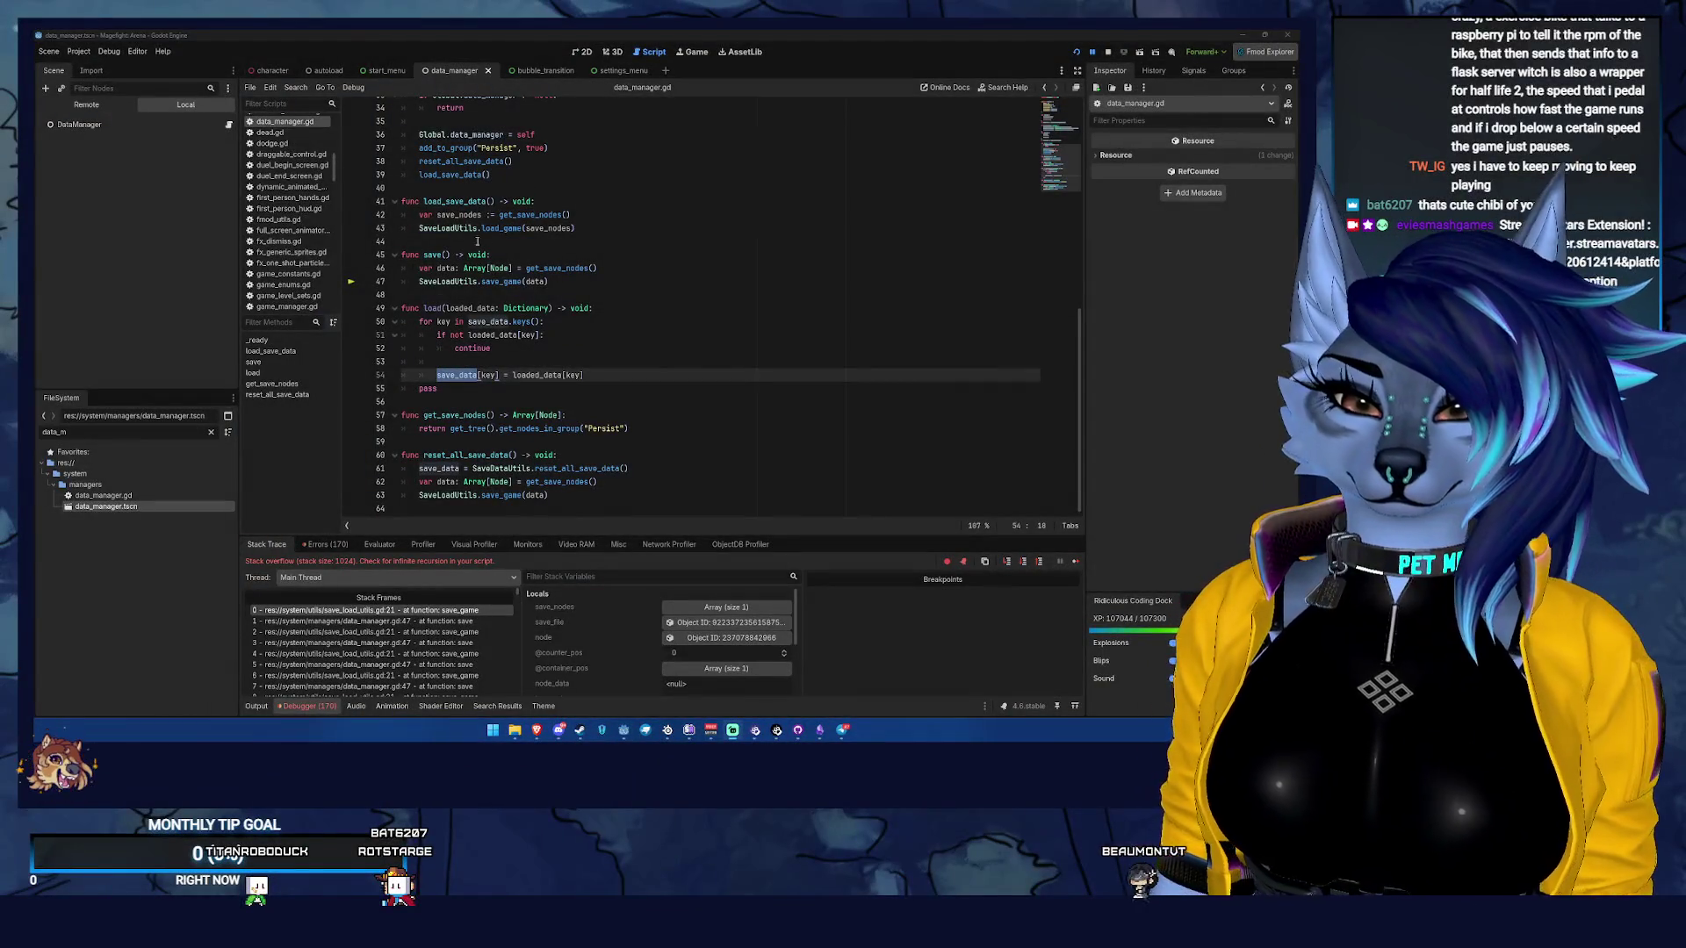
Follow stack frame 0 into save_load_utils.gd, inspect the save_nodes loop, and return to line 21
click(587, 385)
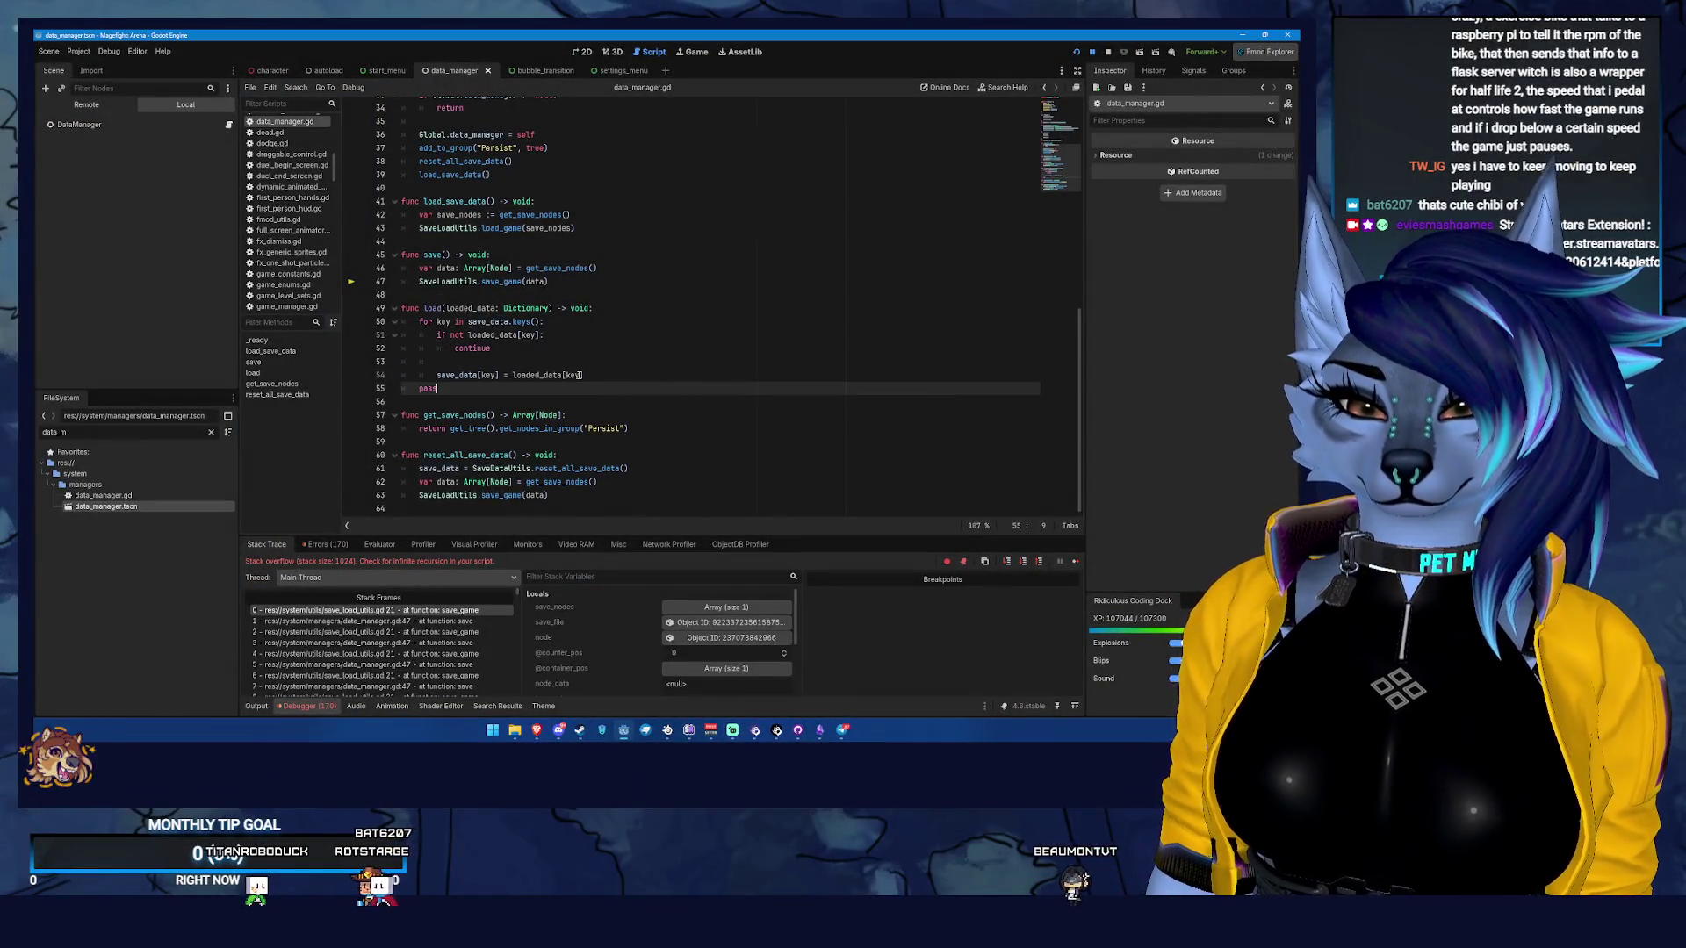
click(470, 611)
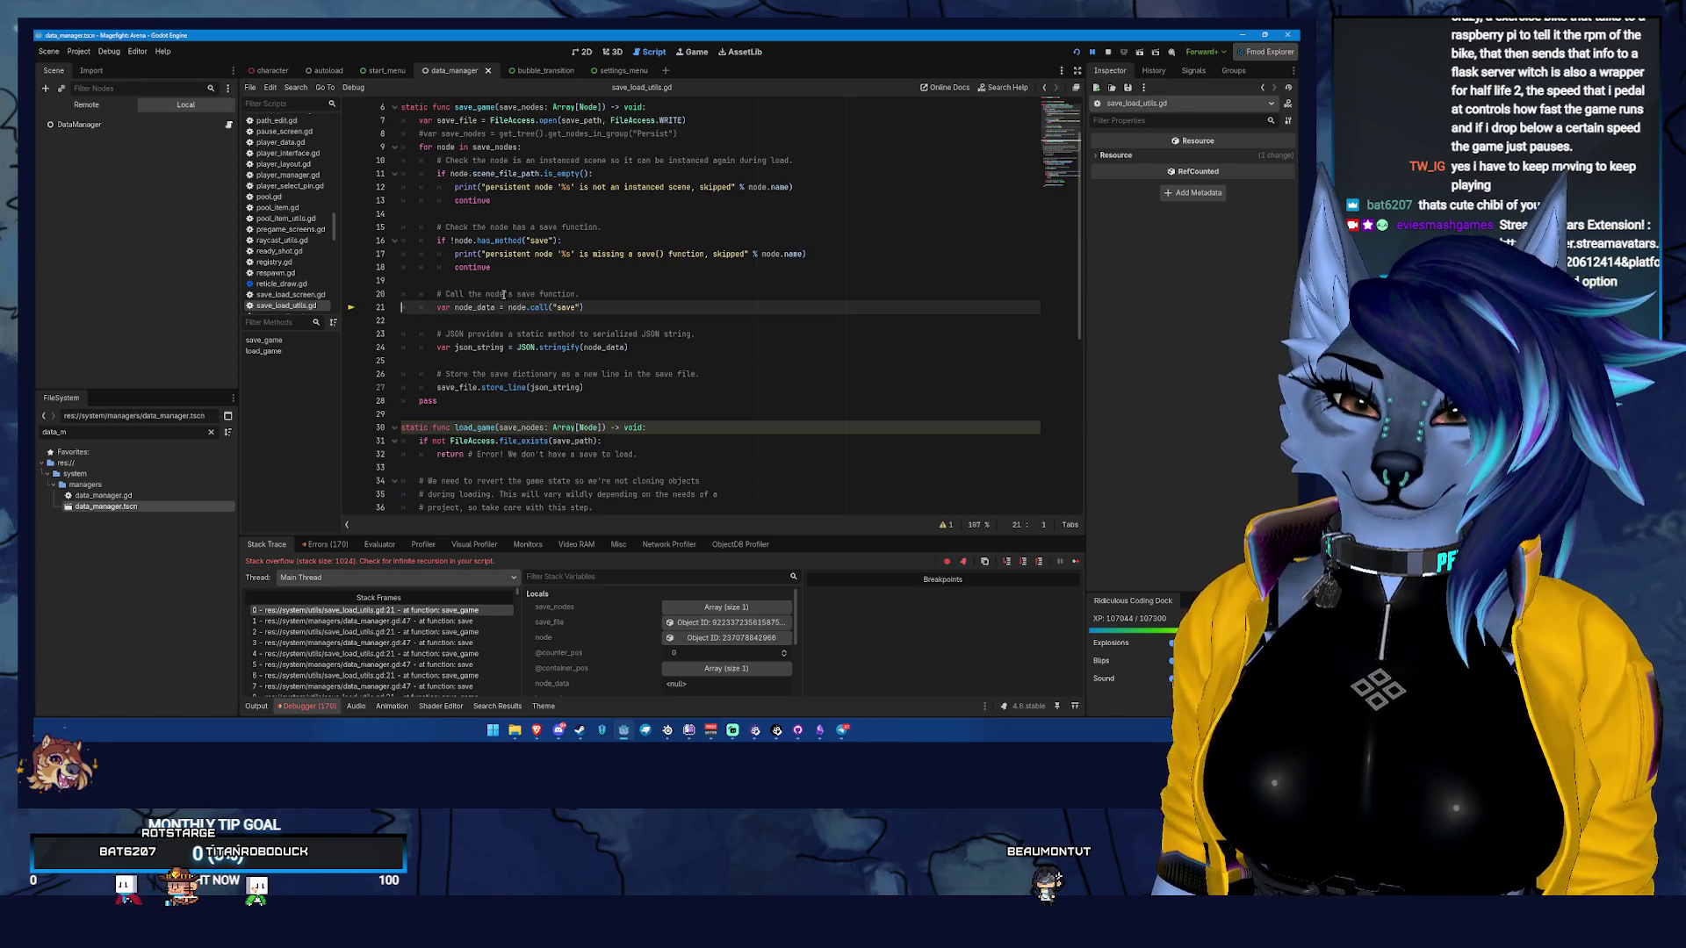
mouse_move(503, 295)
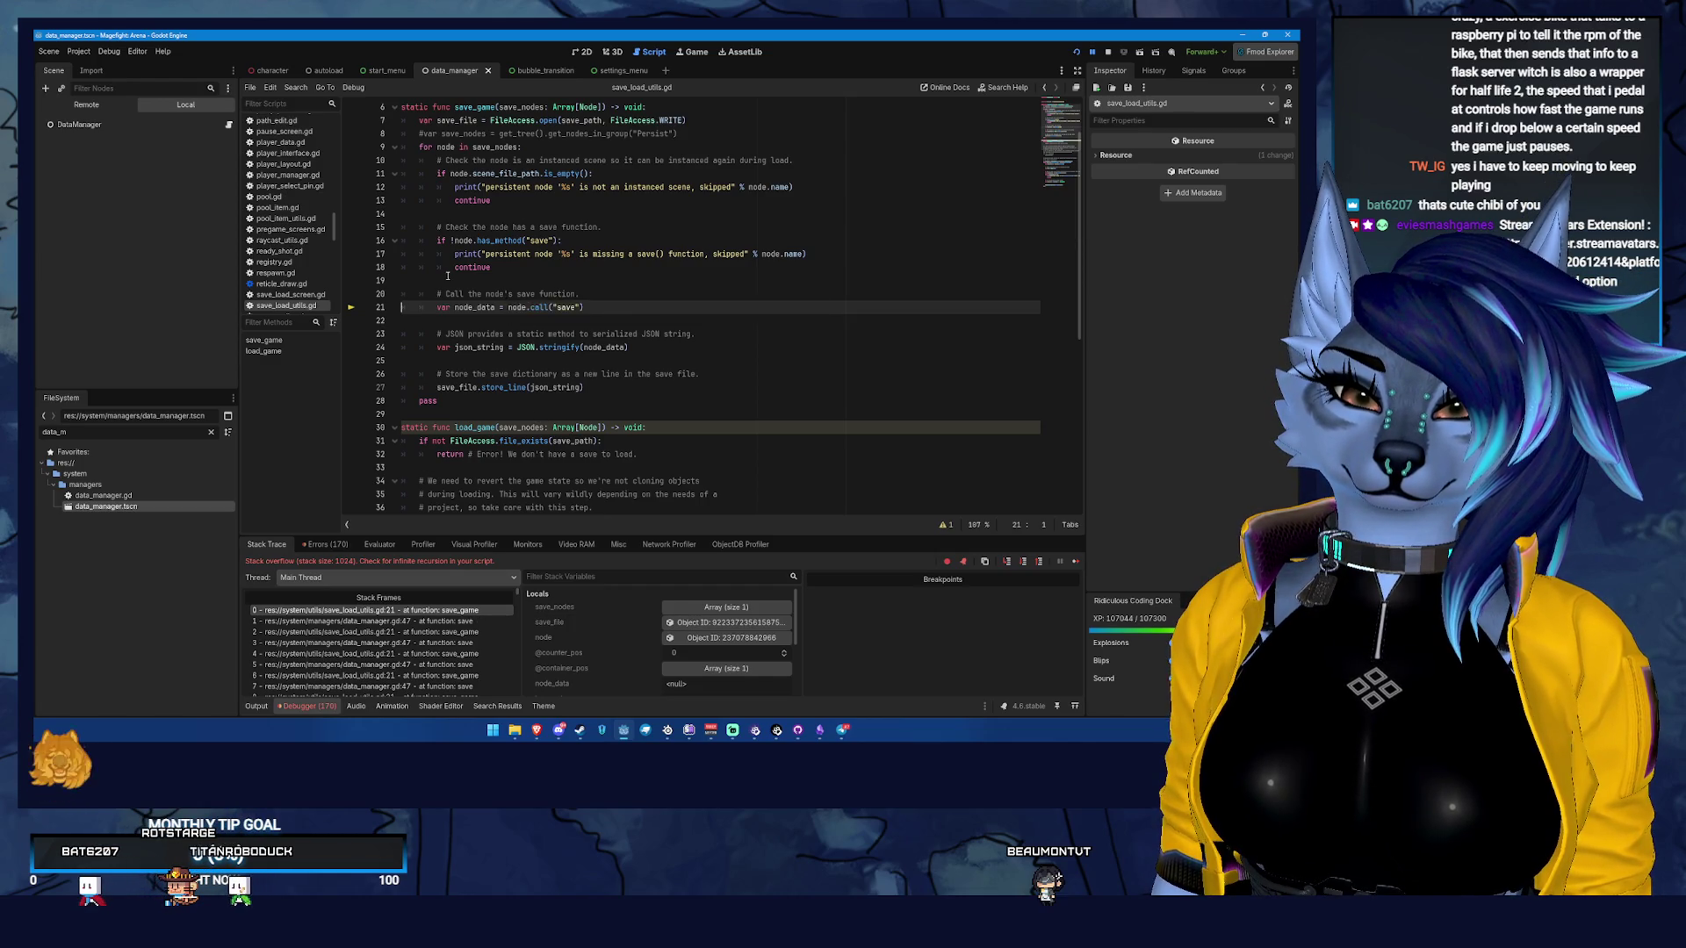
scroll(466, 215, up, 2)
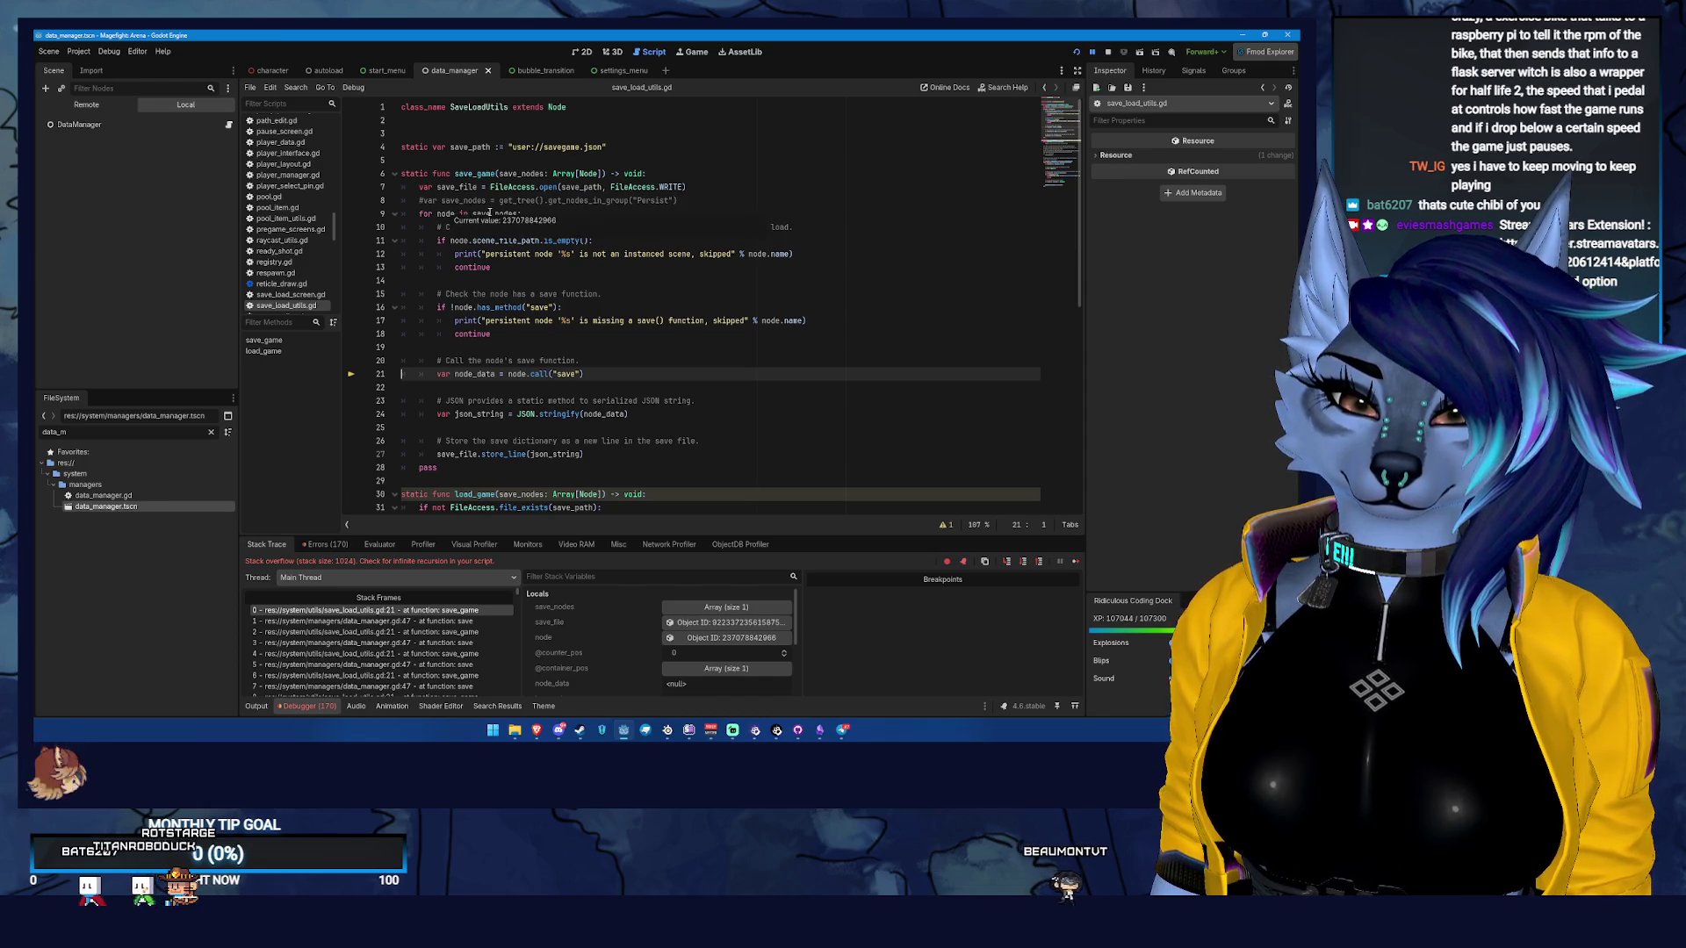
mouse_move(489, 214)
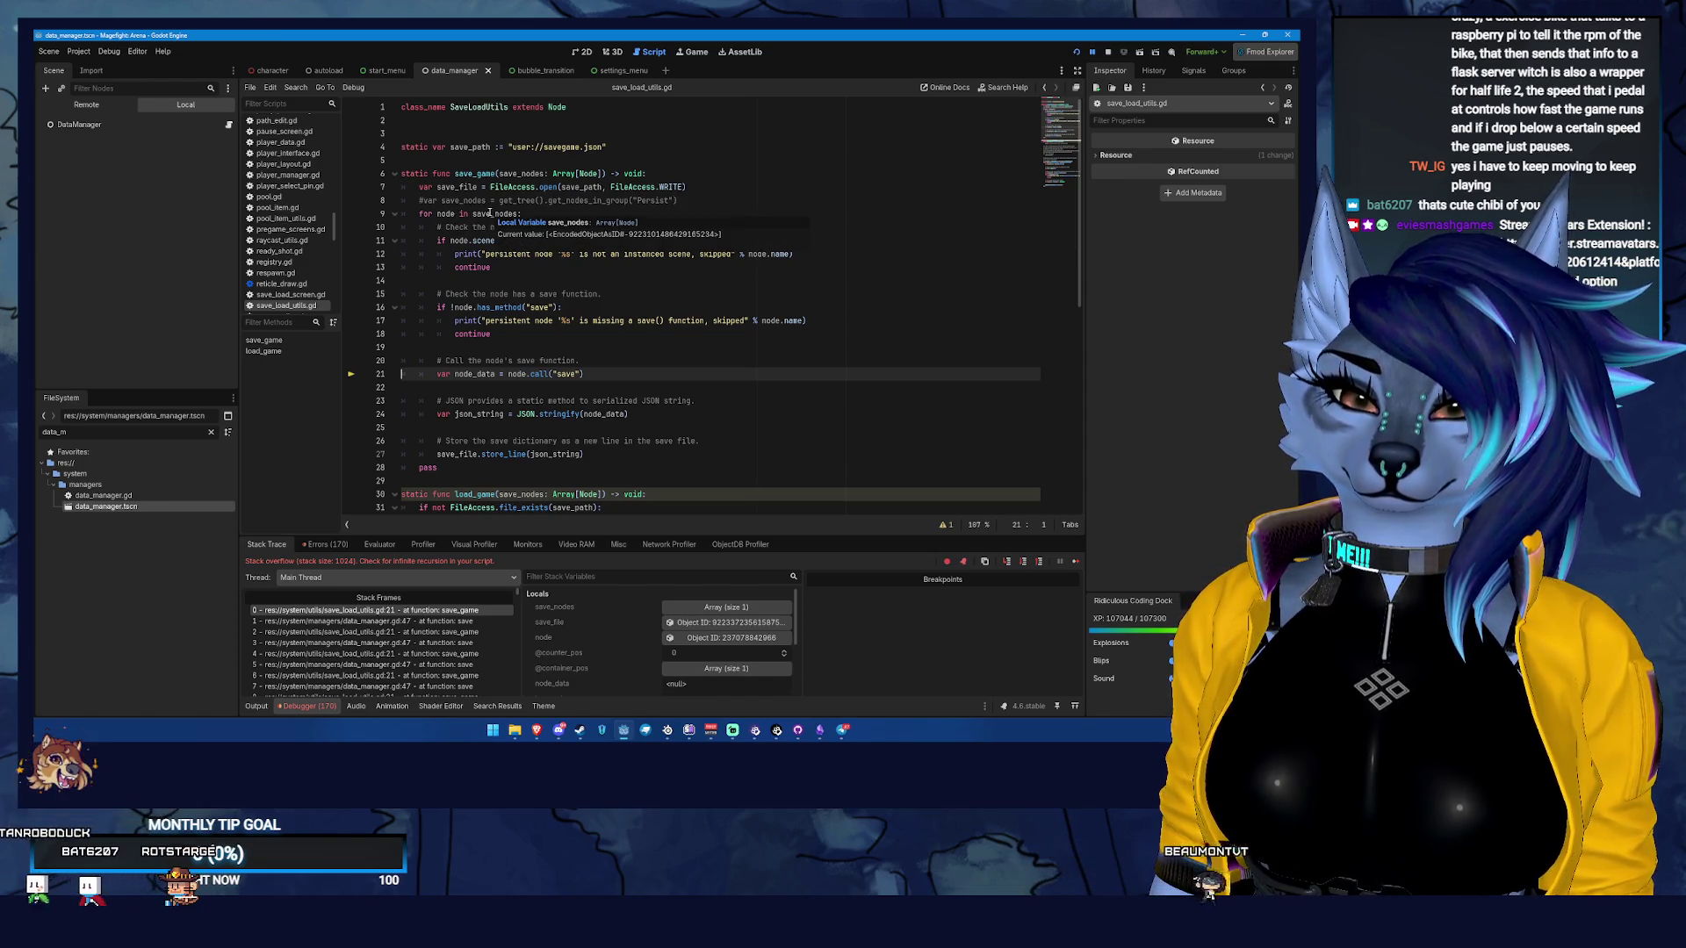
click(490, 214)
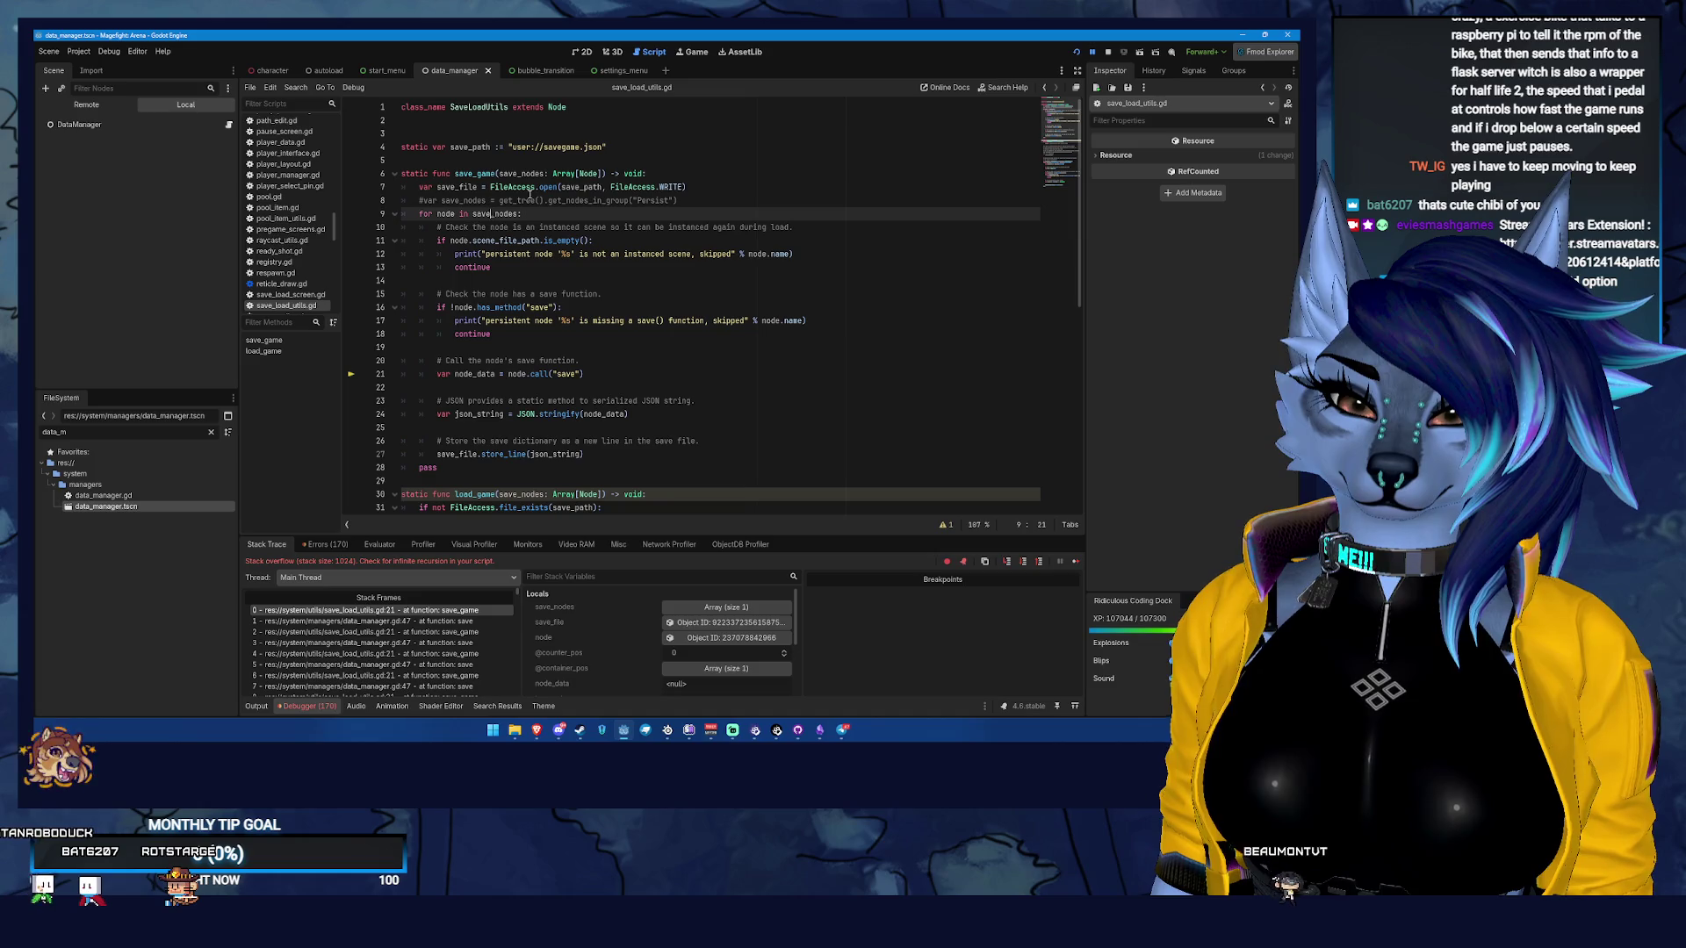
click(1045, 87)
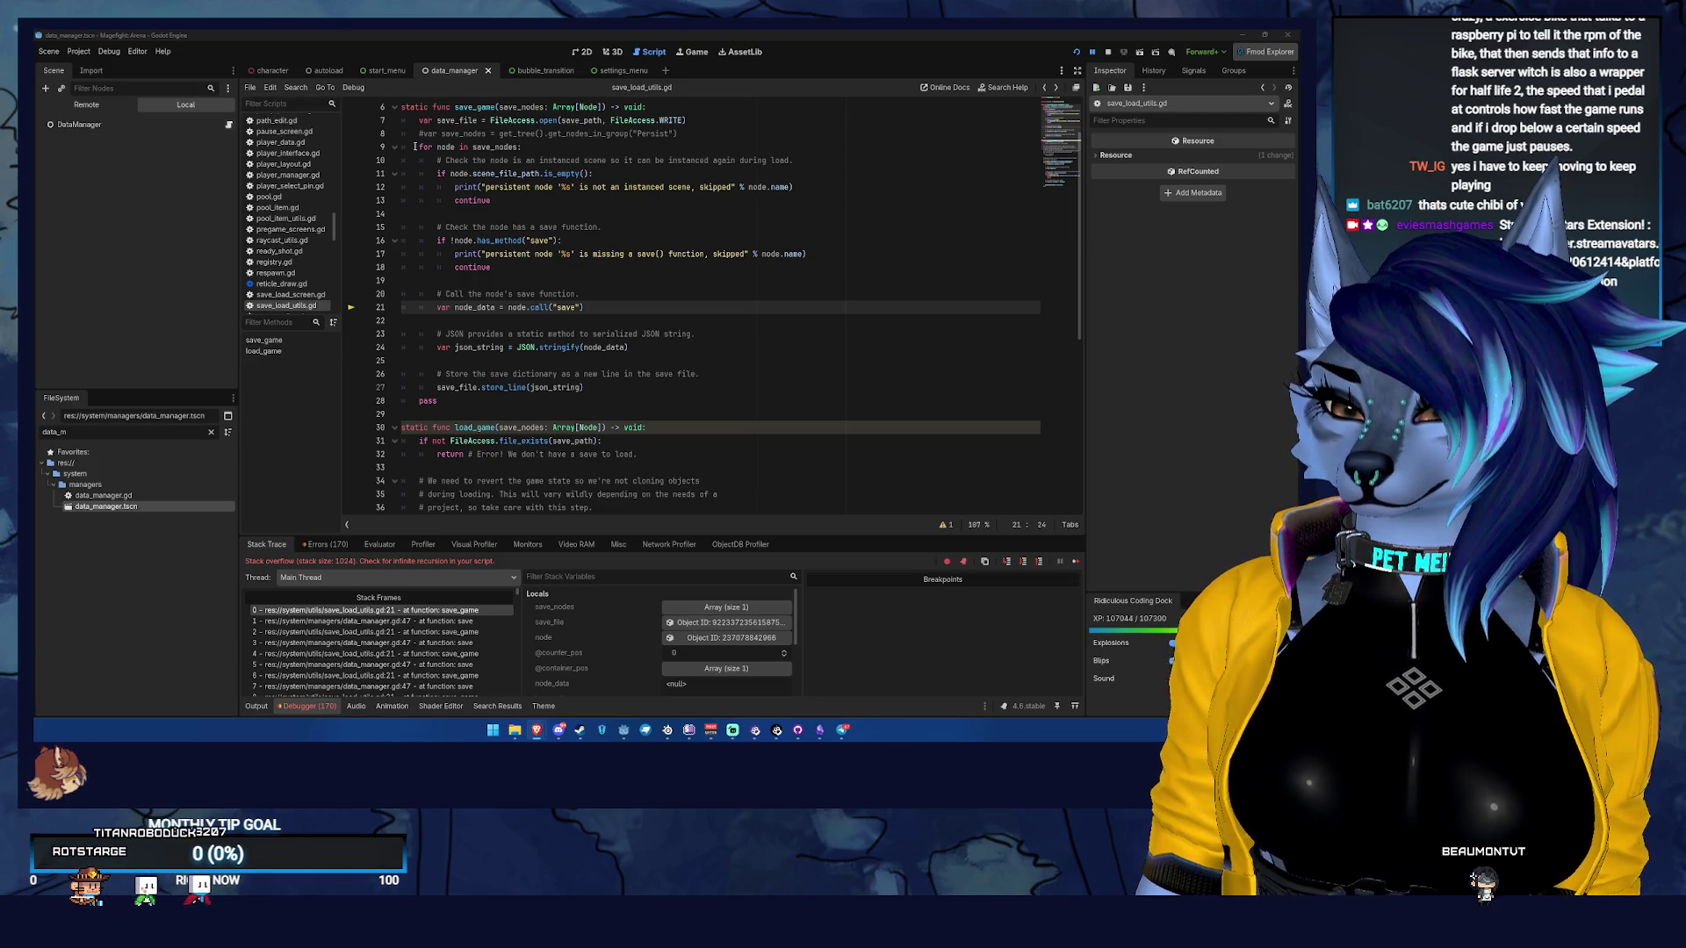
Rename data_manager.gd's save function on line 45 to save_data and save the script
click(1046, 88)
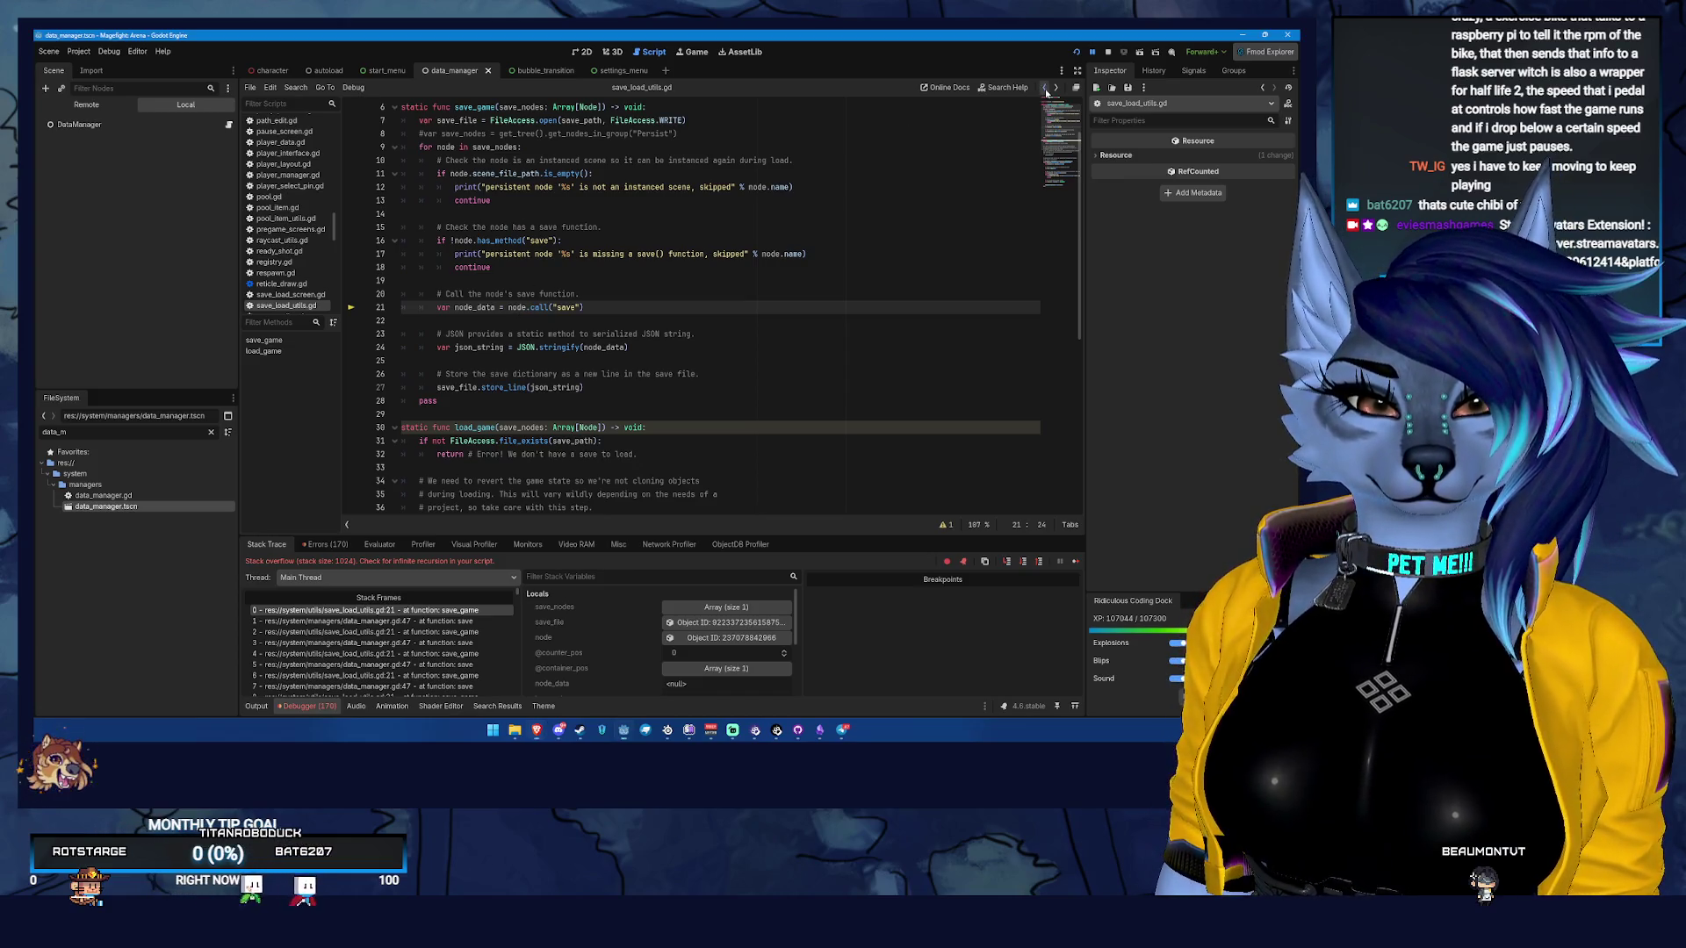
scroll(443, 384, up, 4)
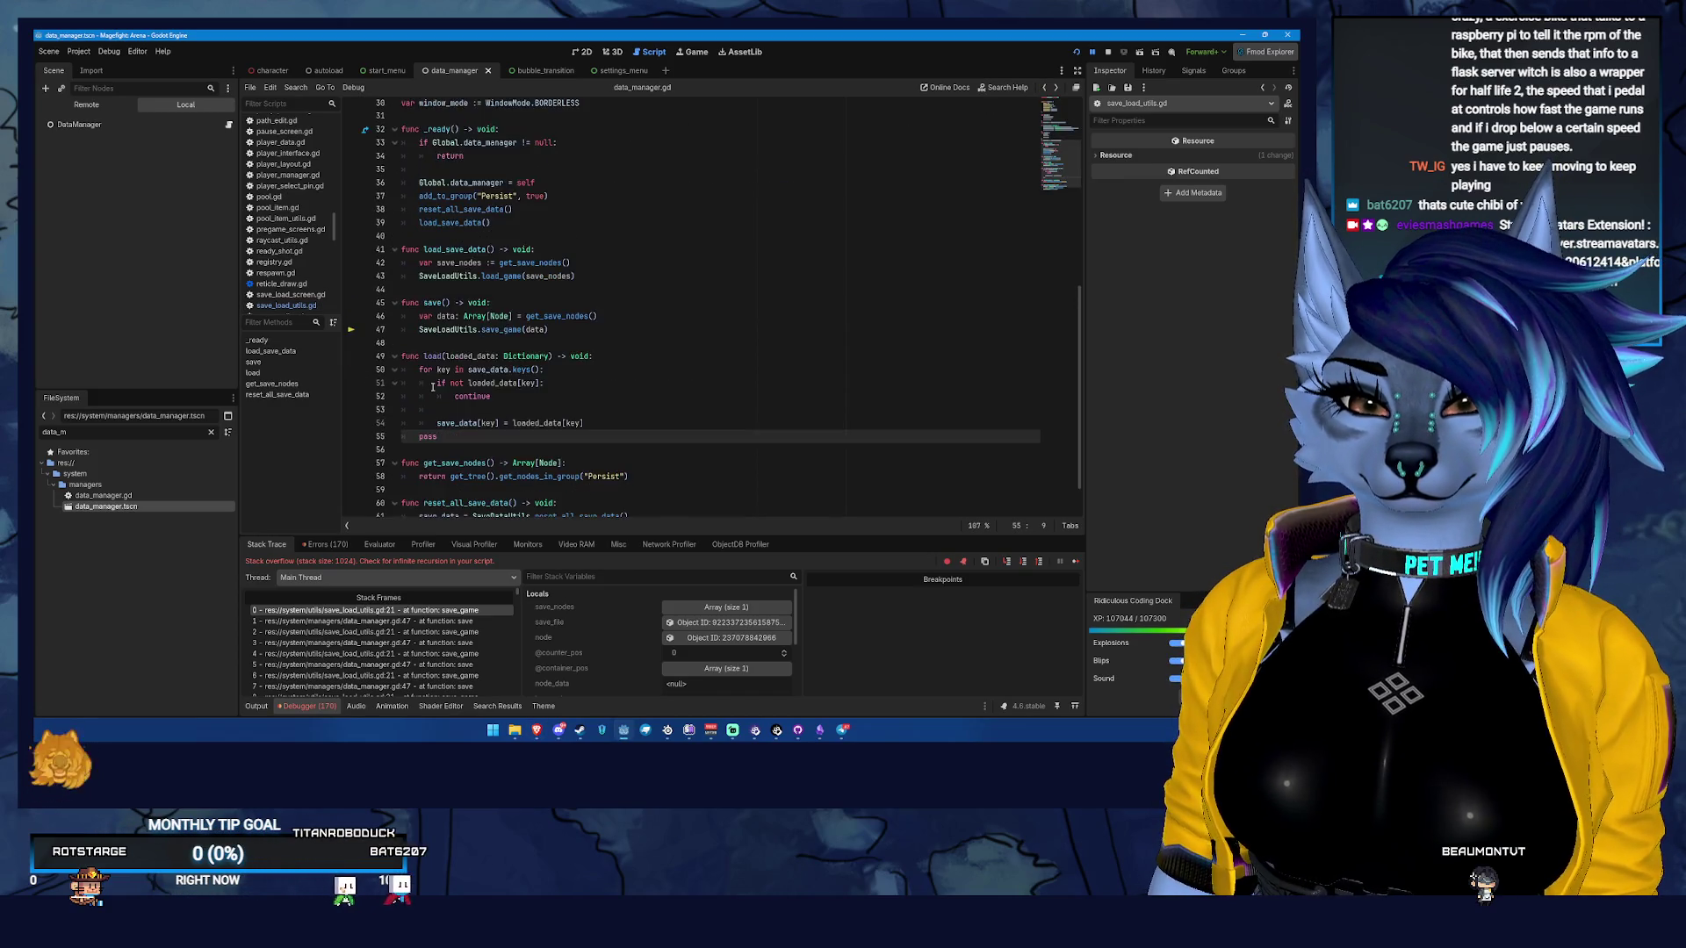
click(442, 424)
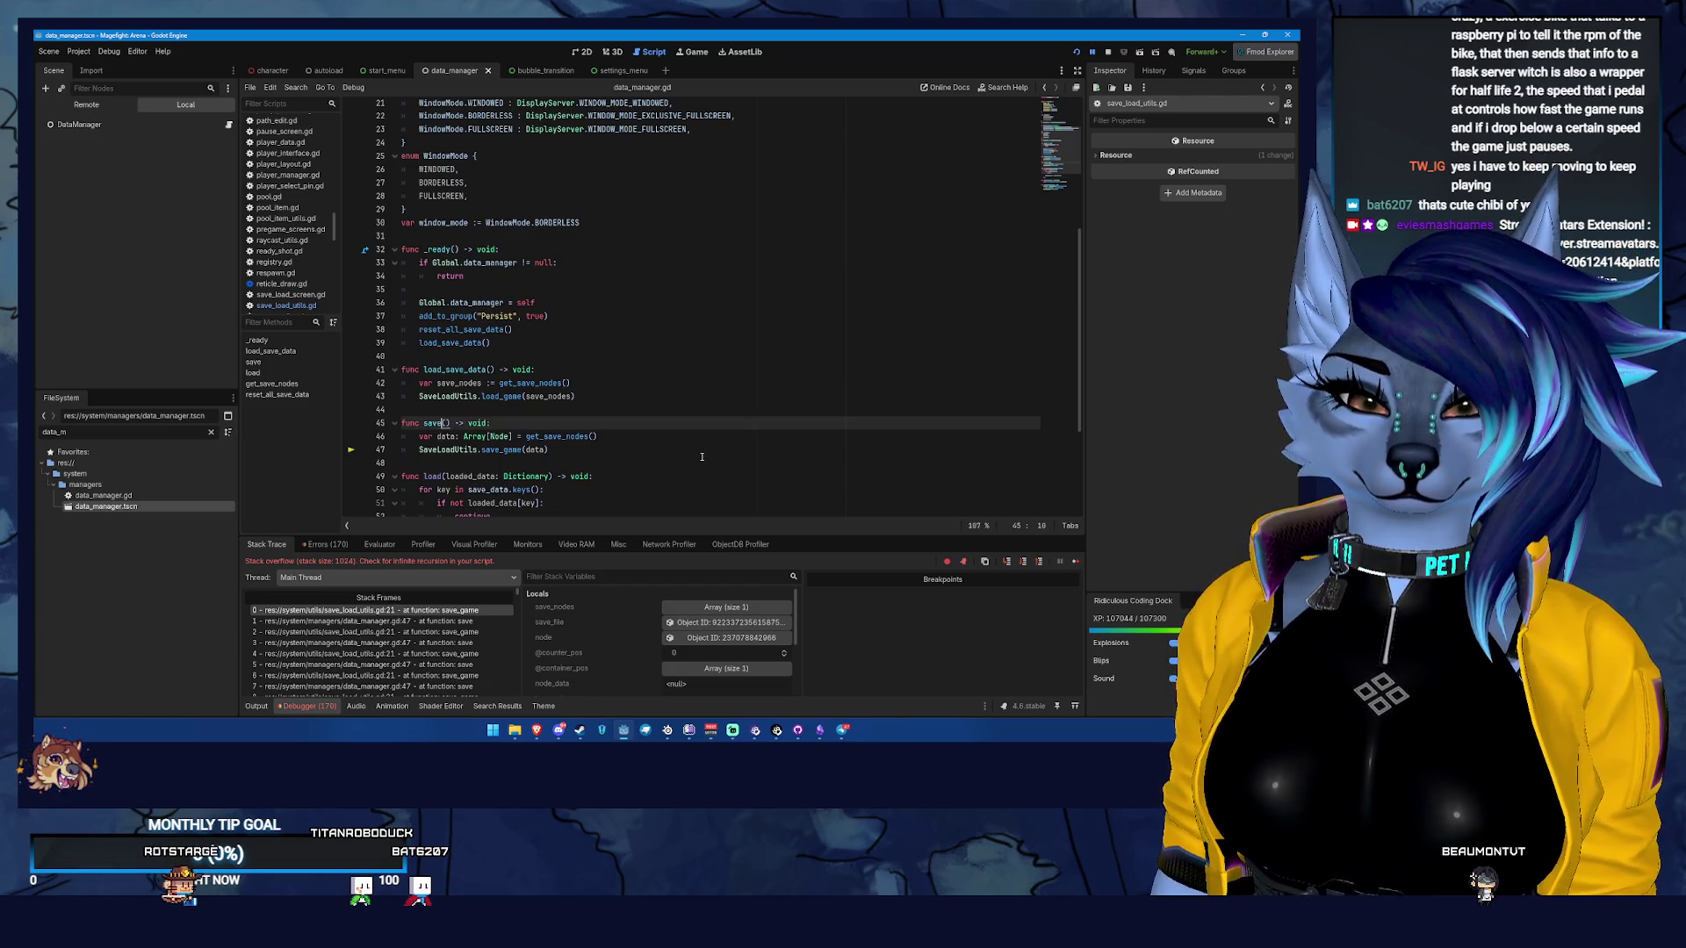
text(_data)
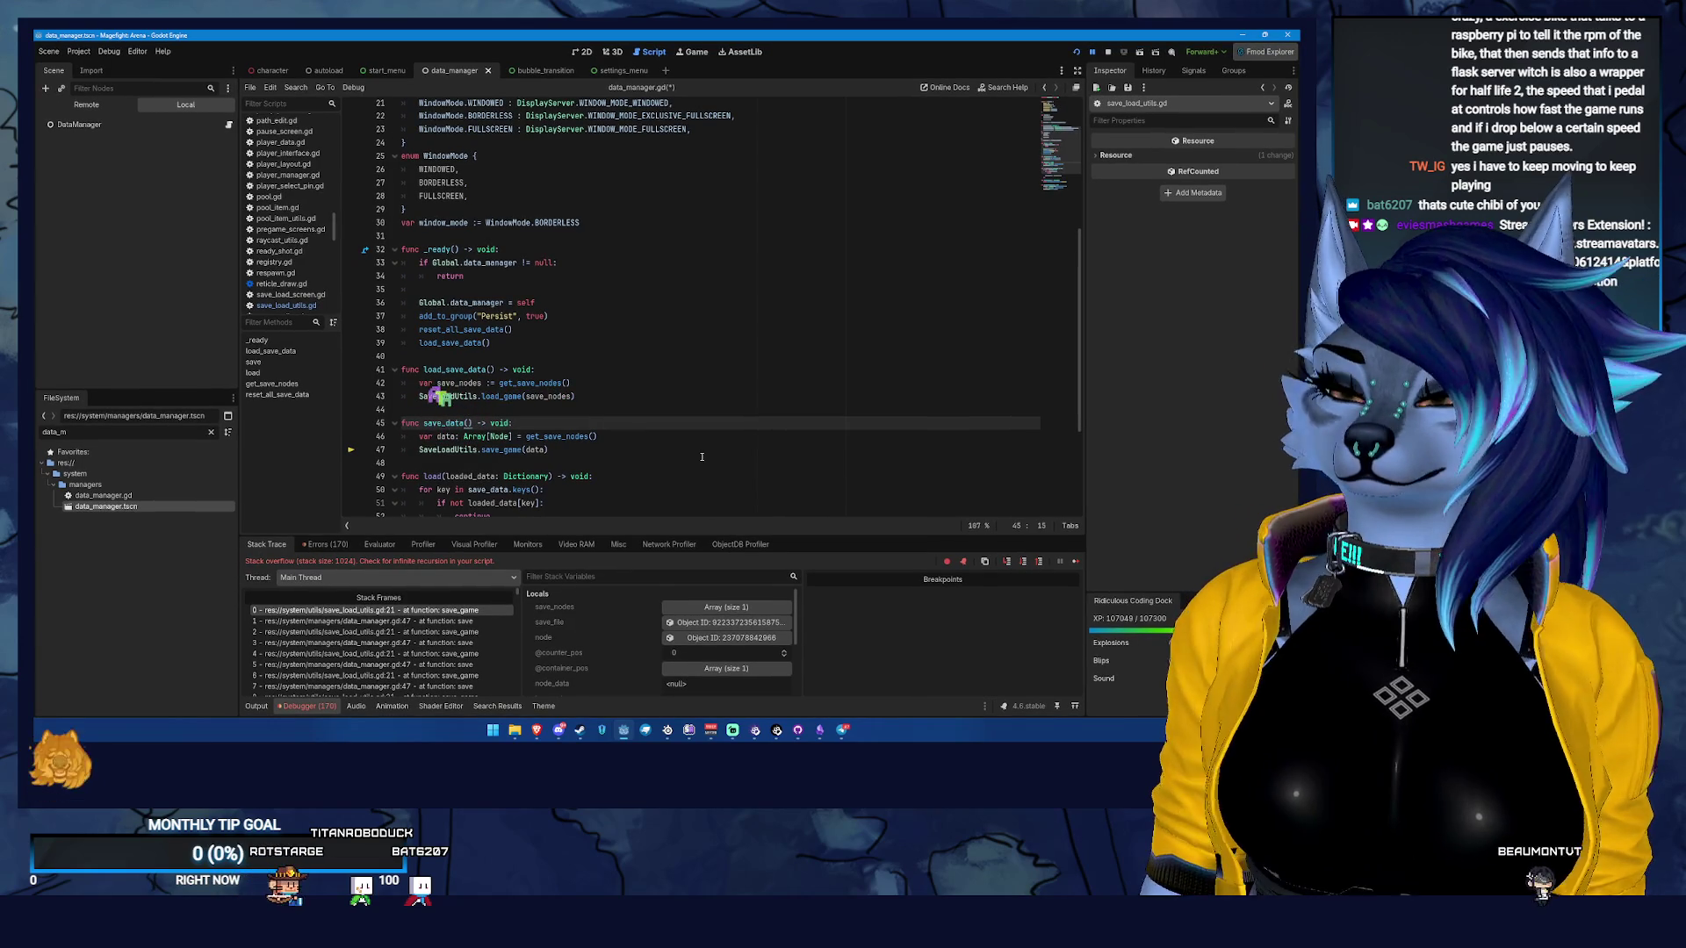
key(Down)
key(ctrl+s)
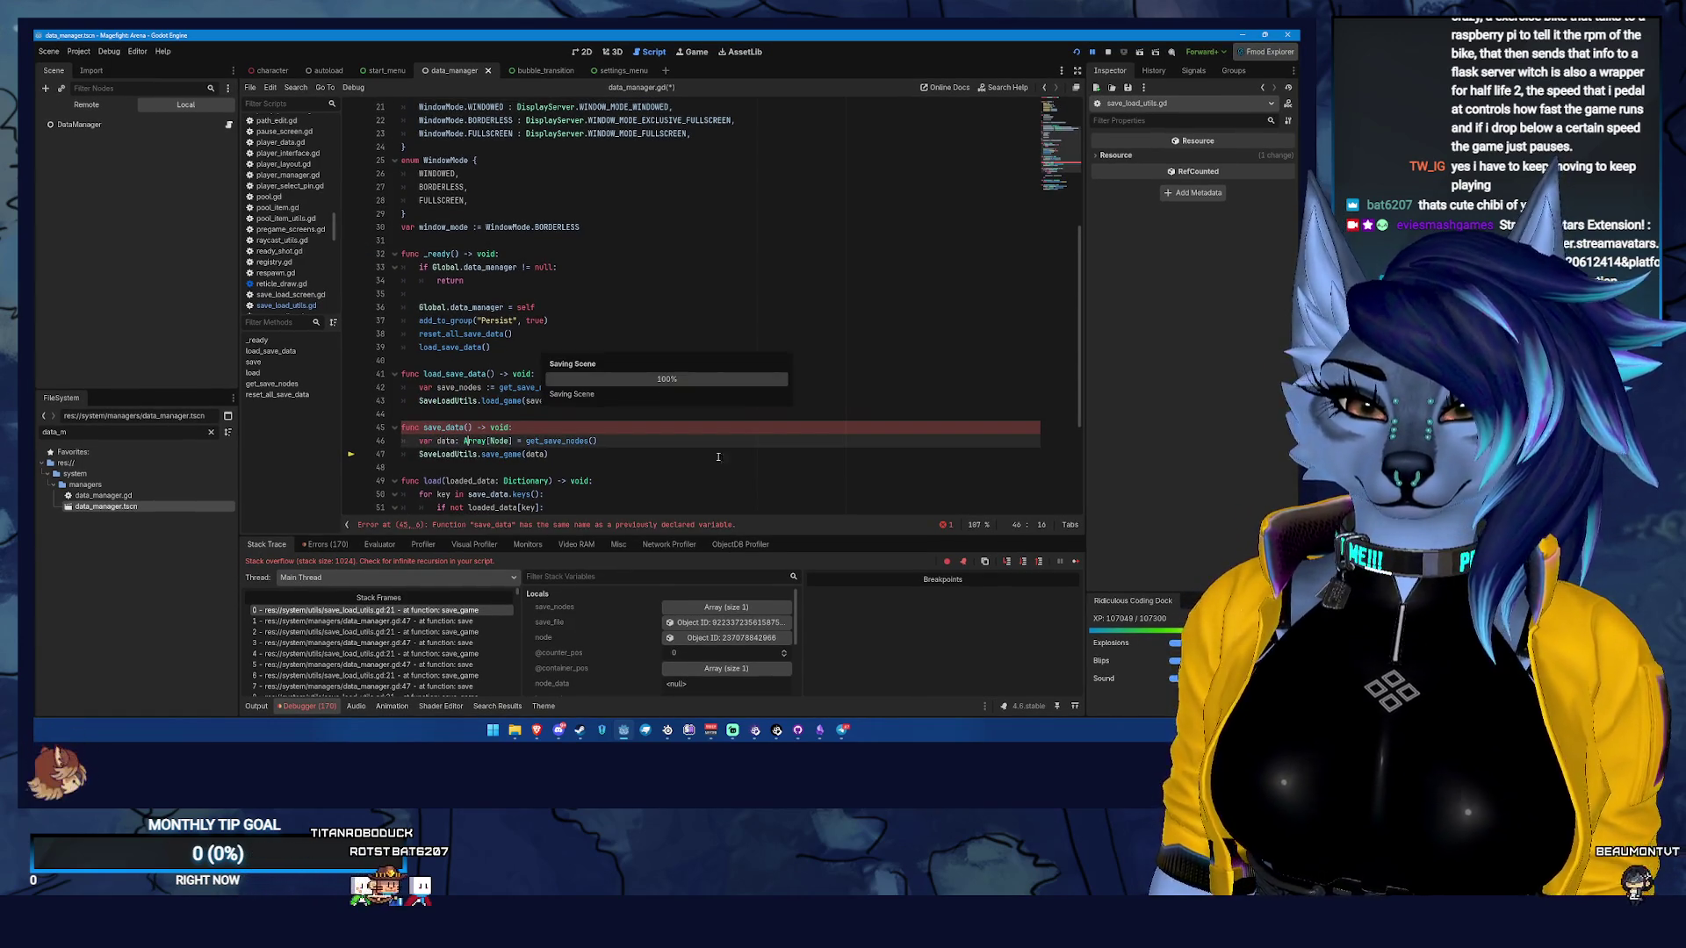
scroll(743, 263, down, 4)
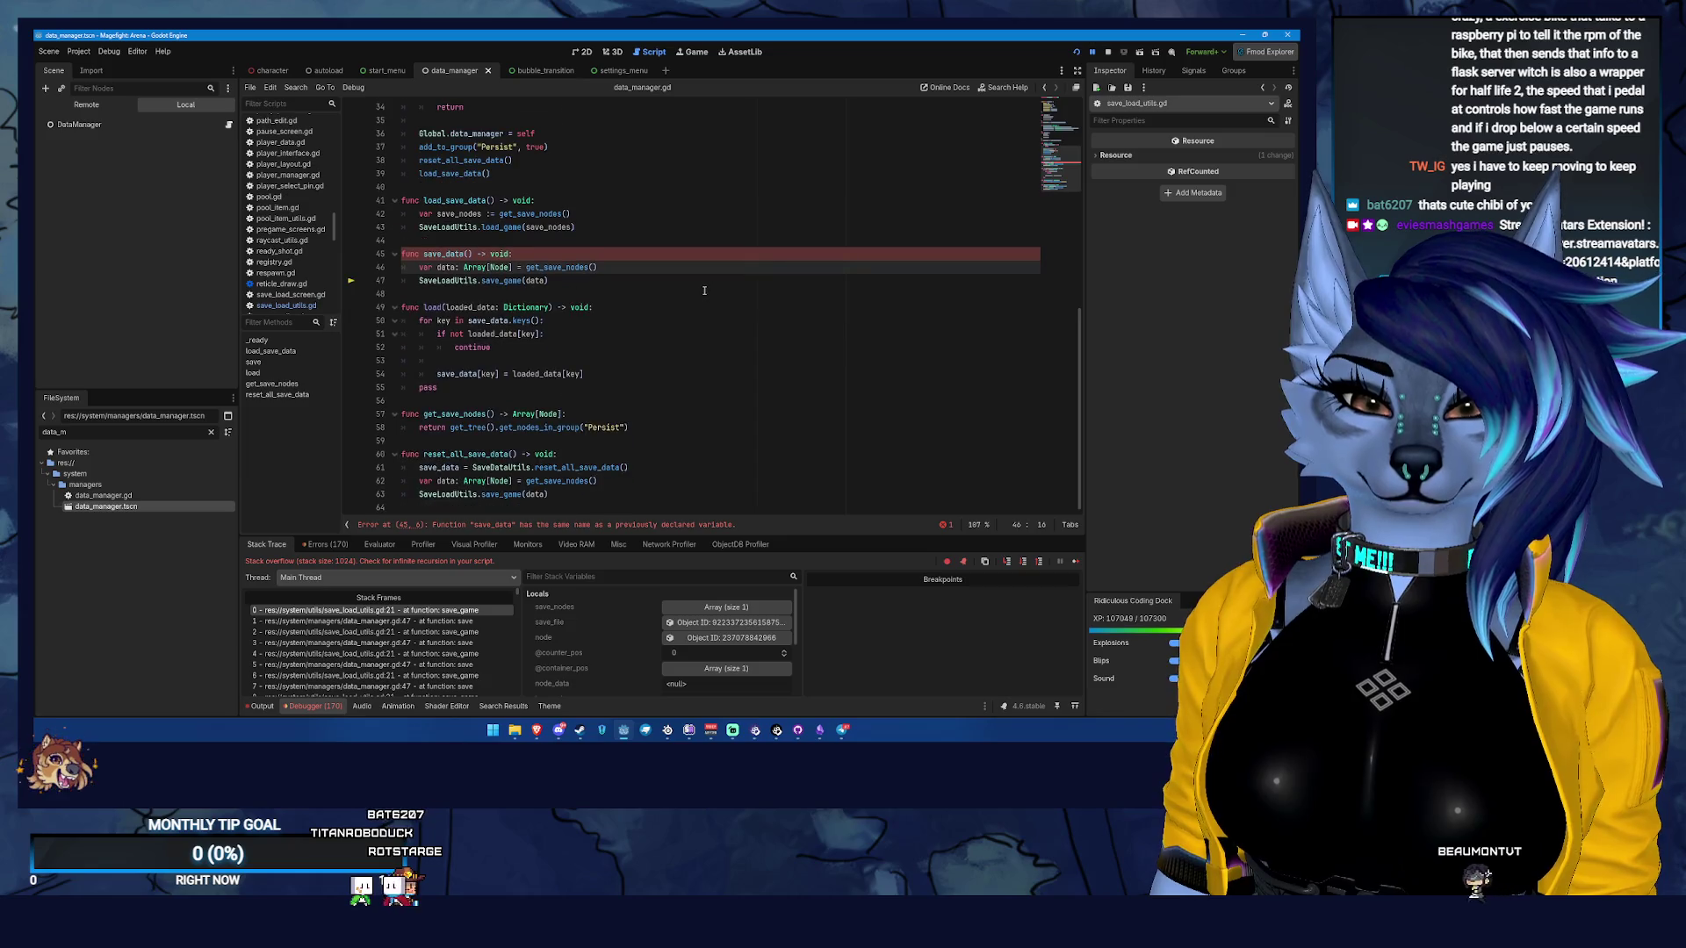
scroll(704, 290, up, 6)
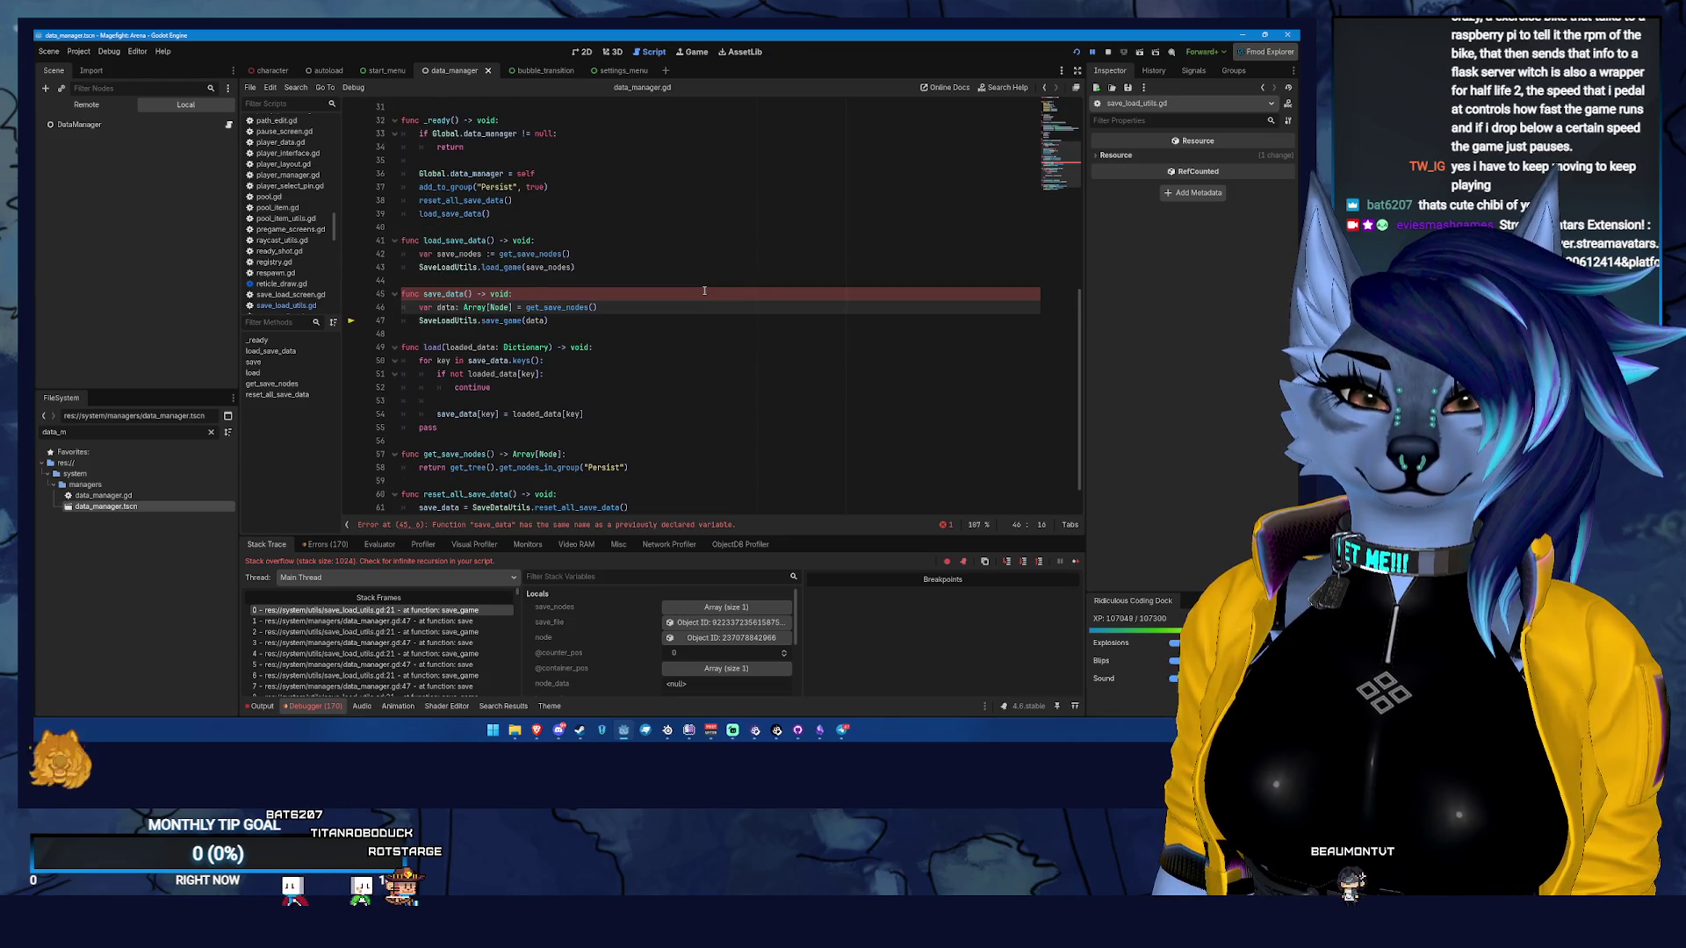
scroll(704, 290, down, 6)
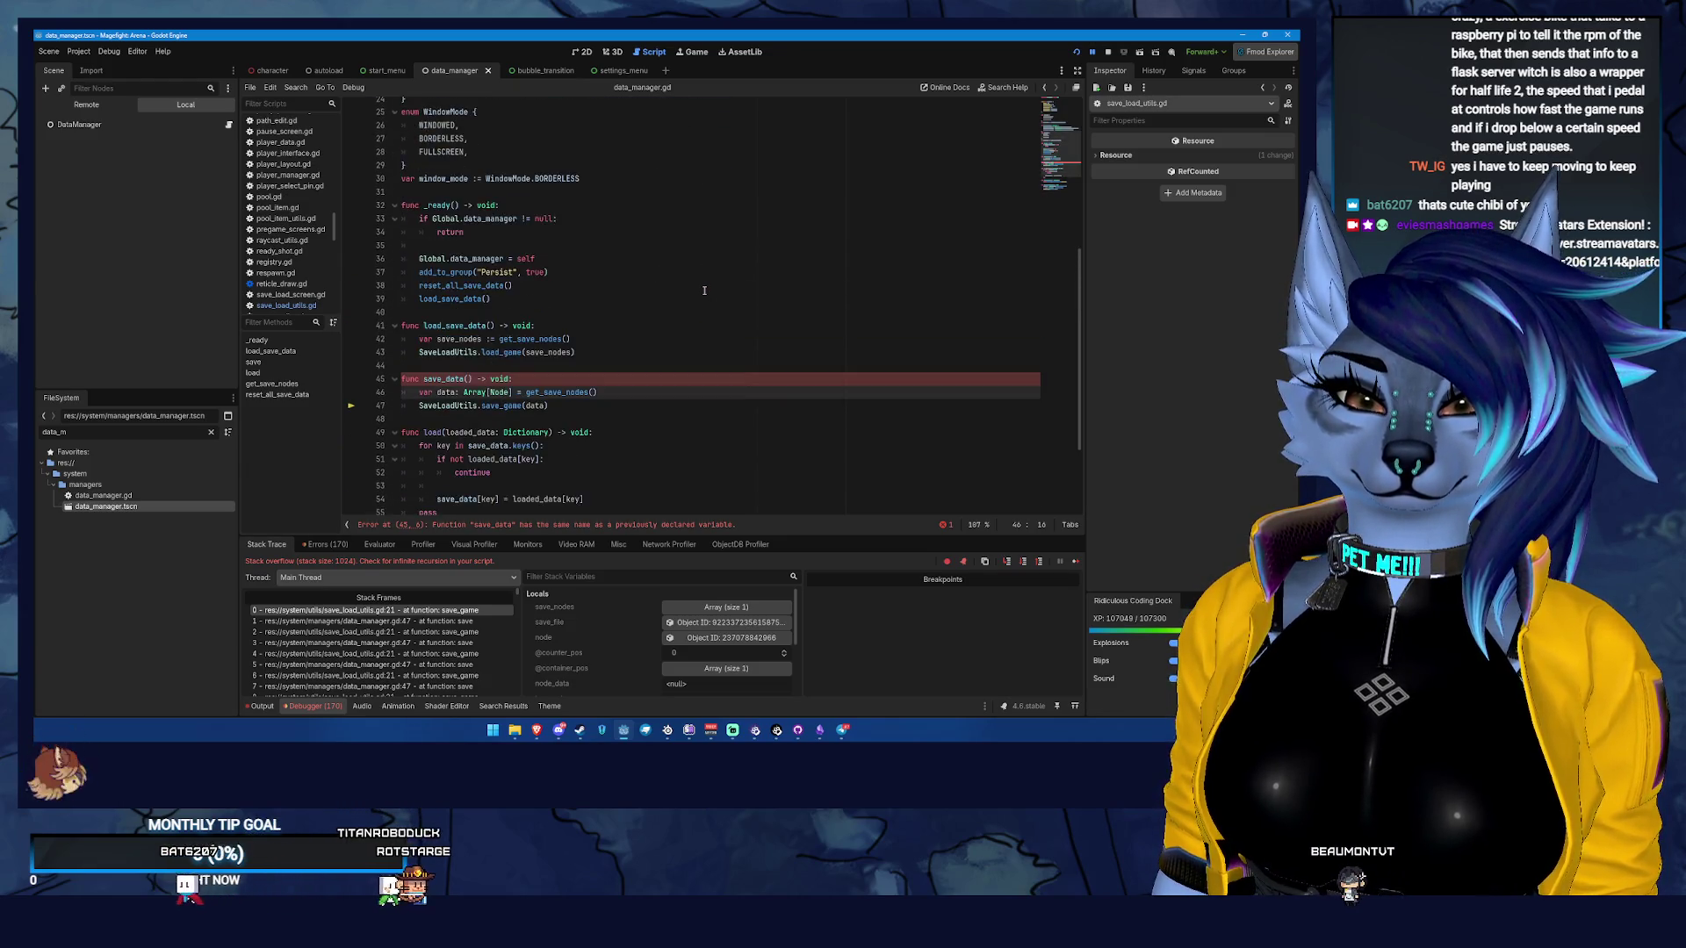
scroll(704, 290, up, 2)
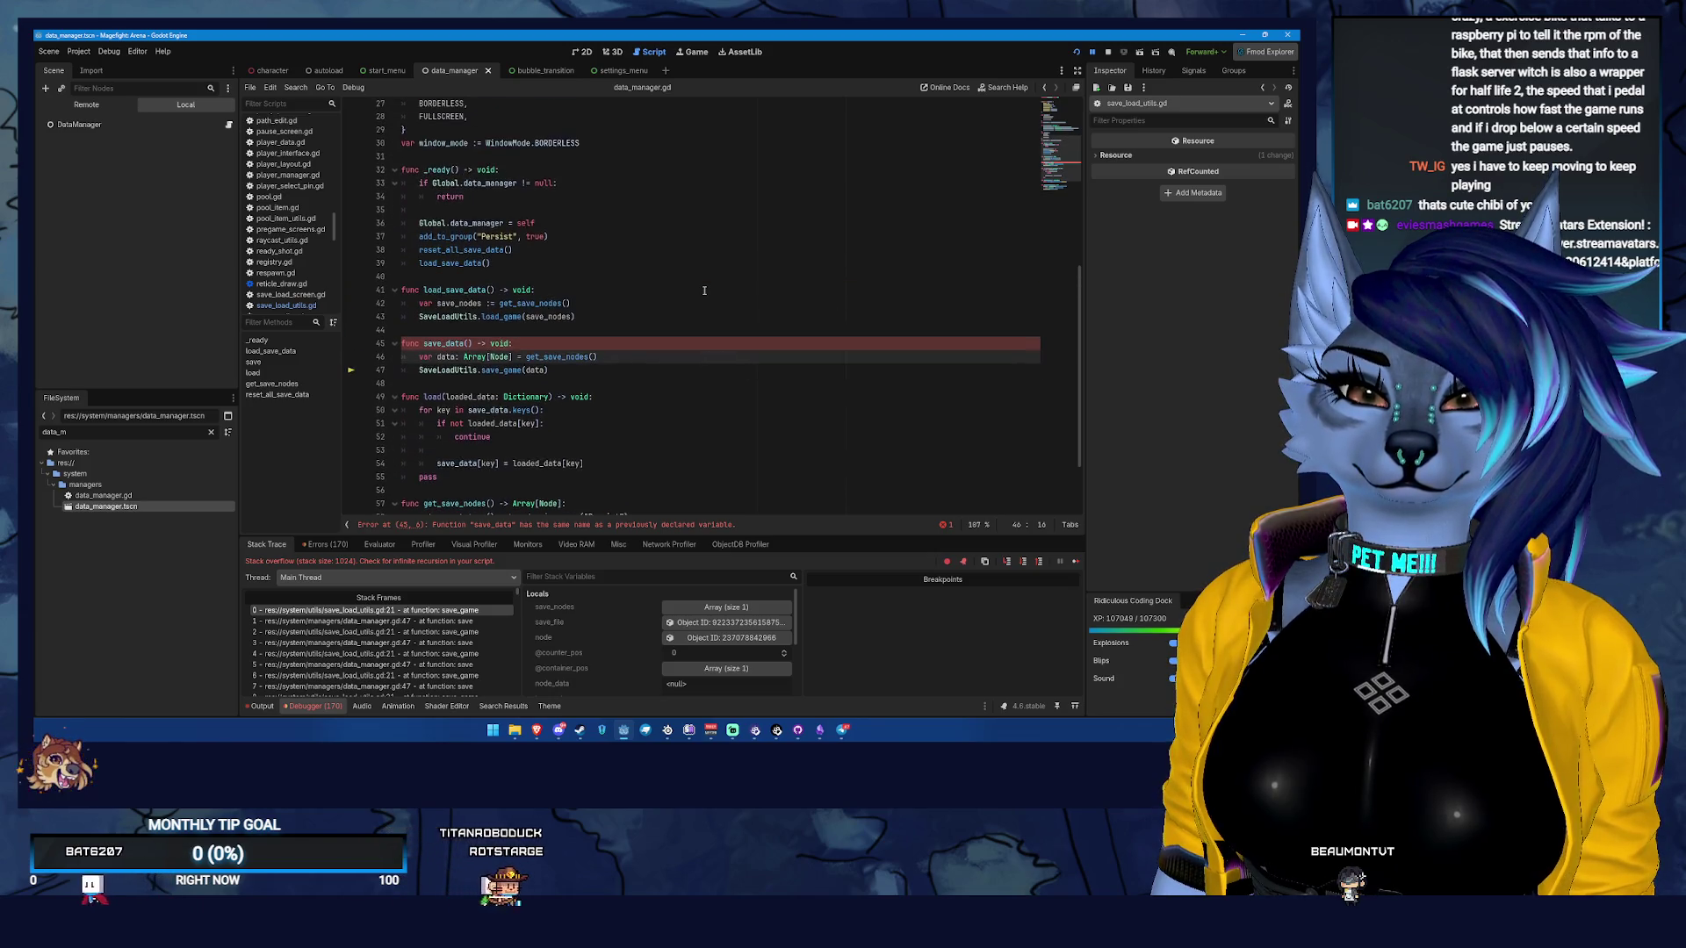
click(445, 347)
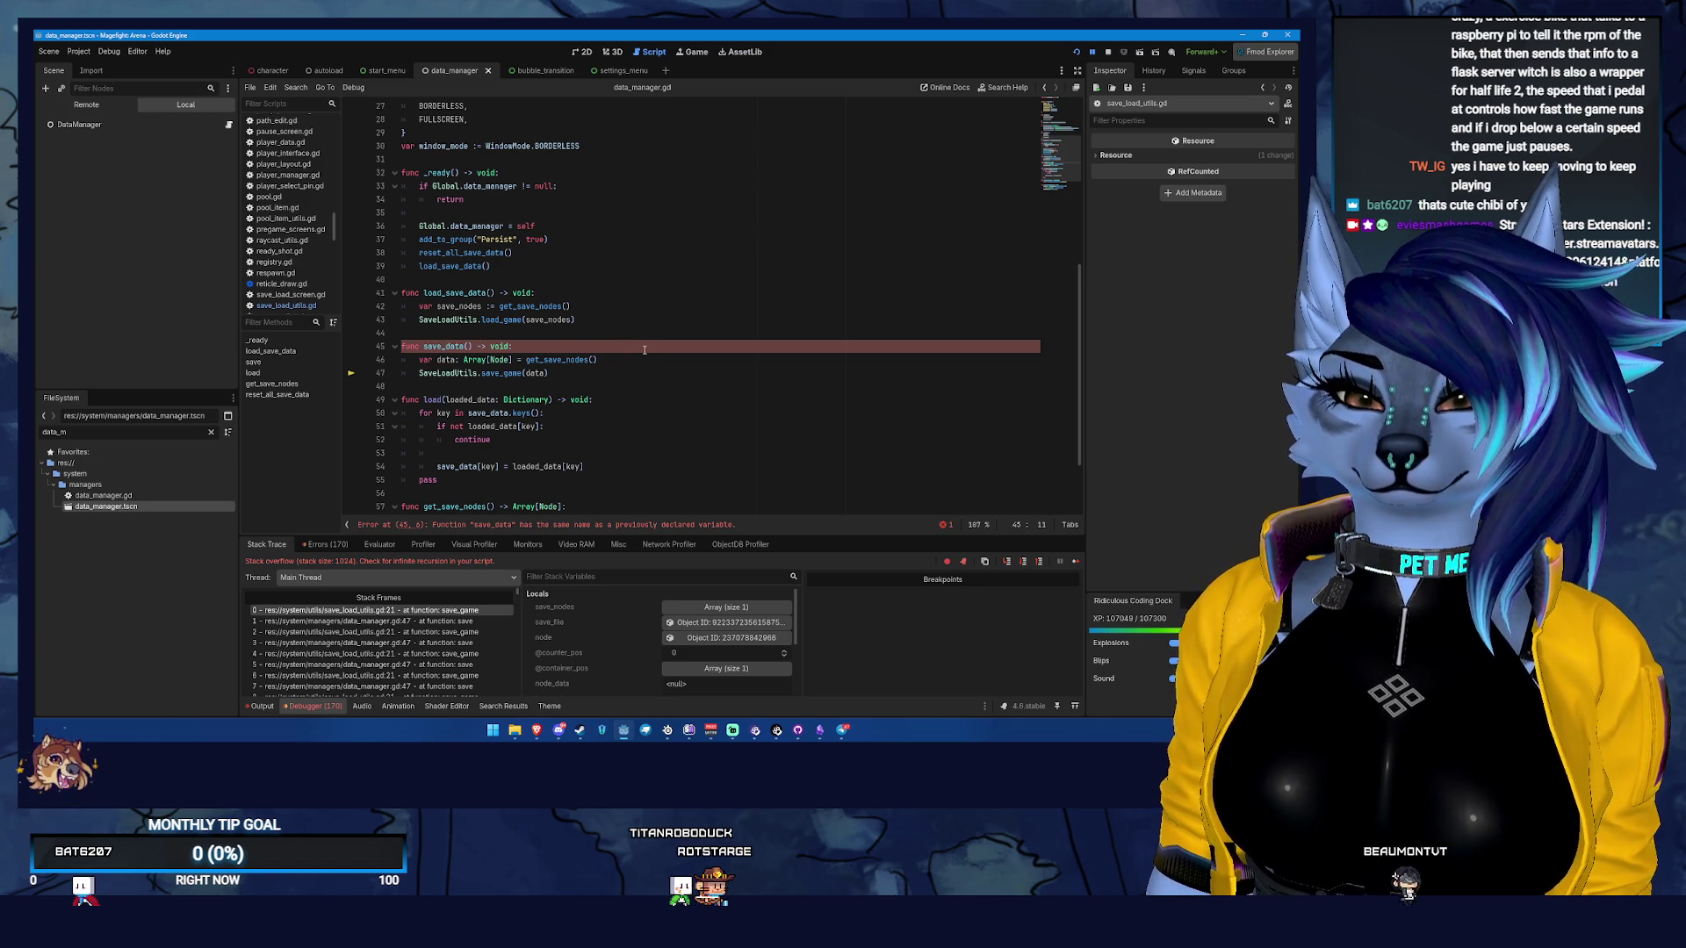
Rename the function to save_game_data and save data_manager.gd
text(game_)
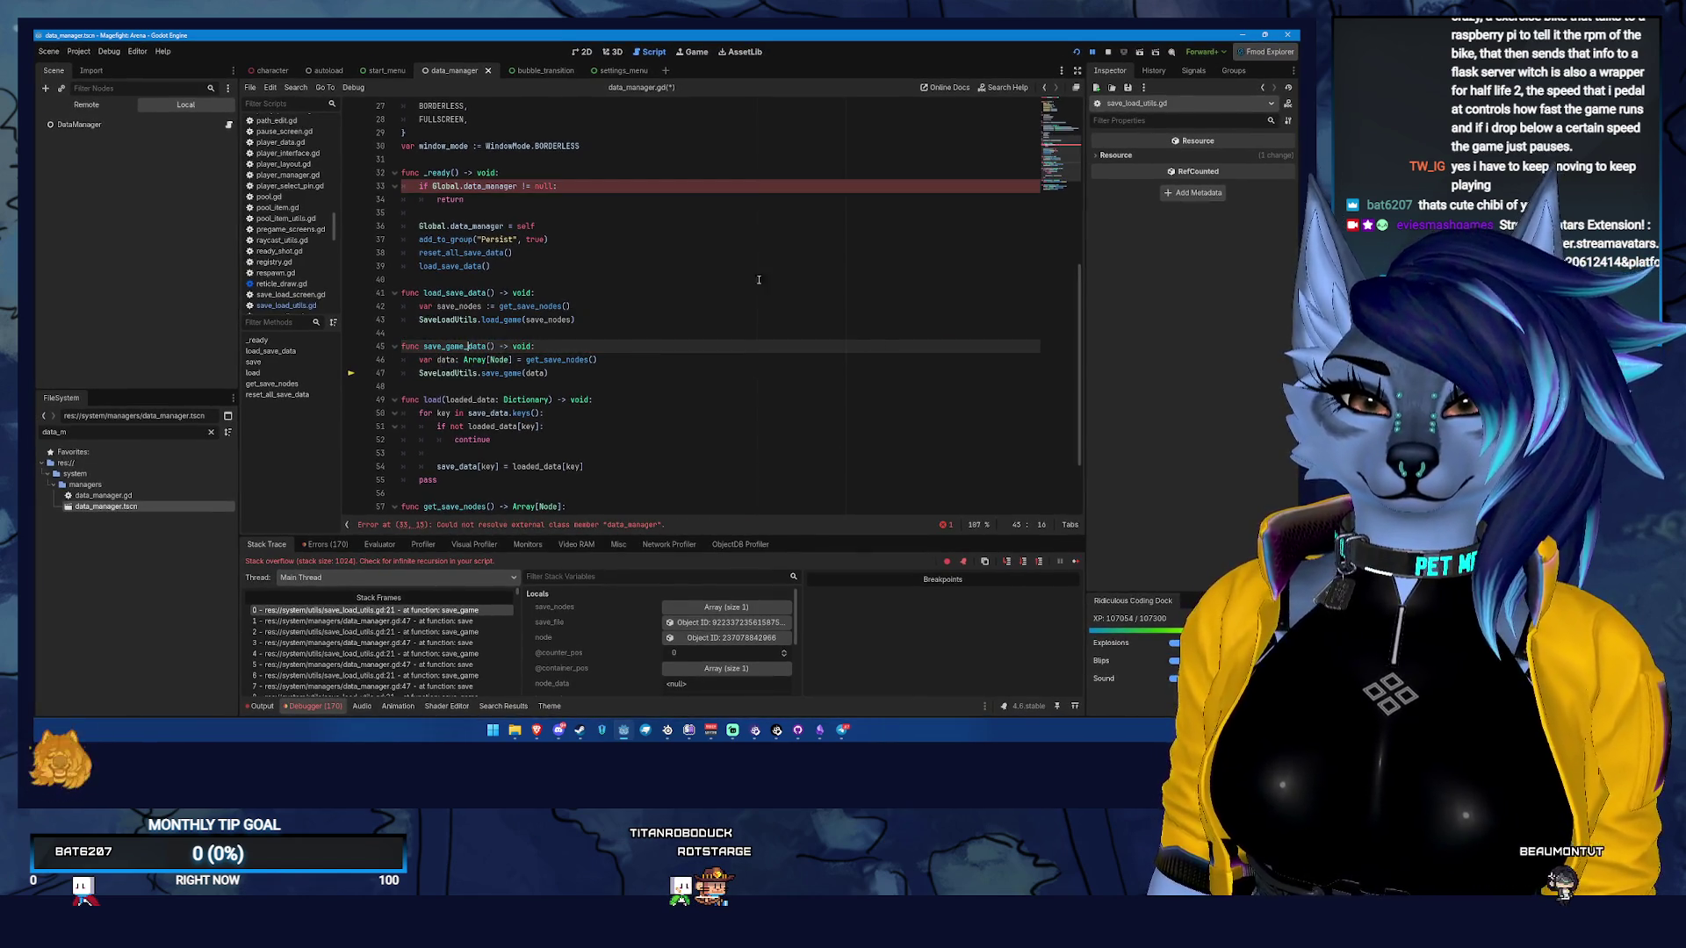
key(ctrl+s)
click(487, 187)
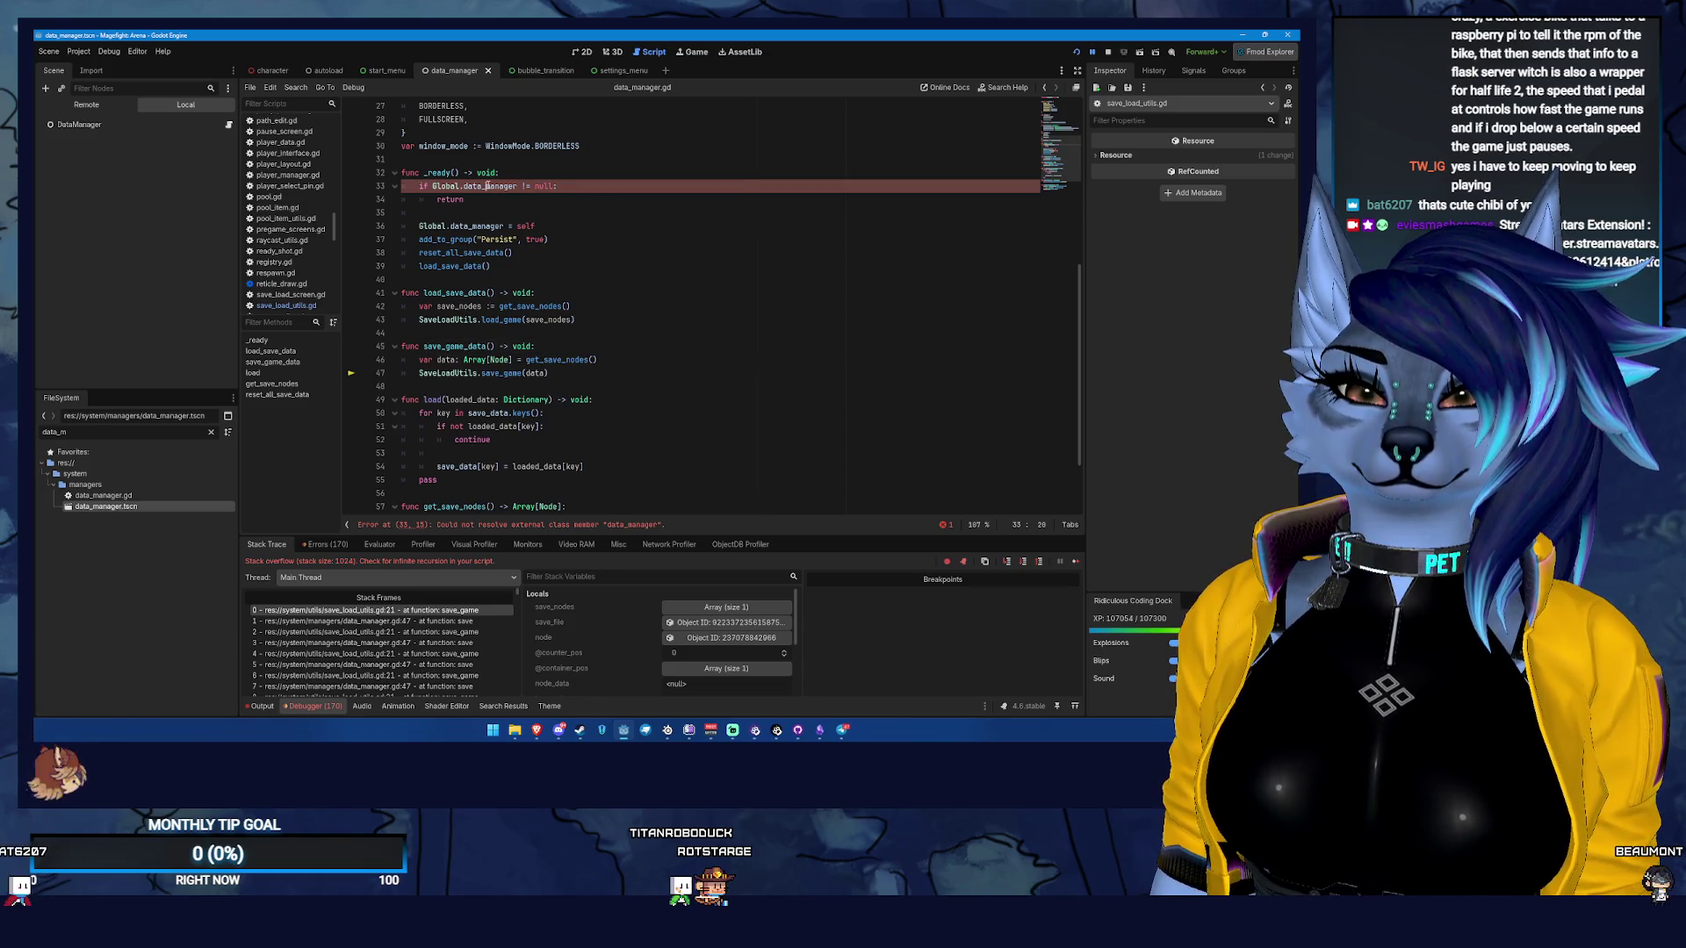
scroll(830, 147, up, 2)
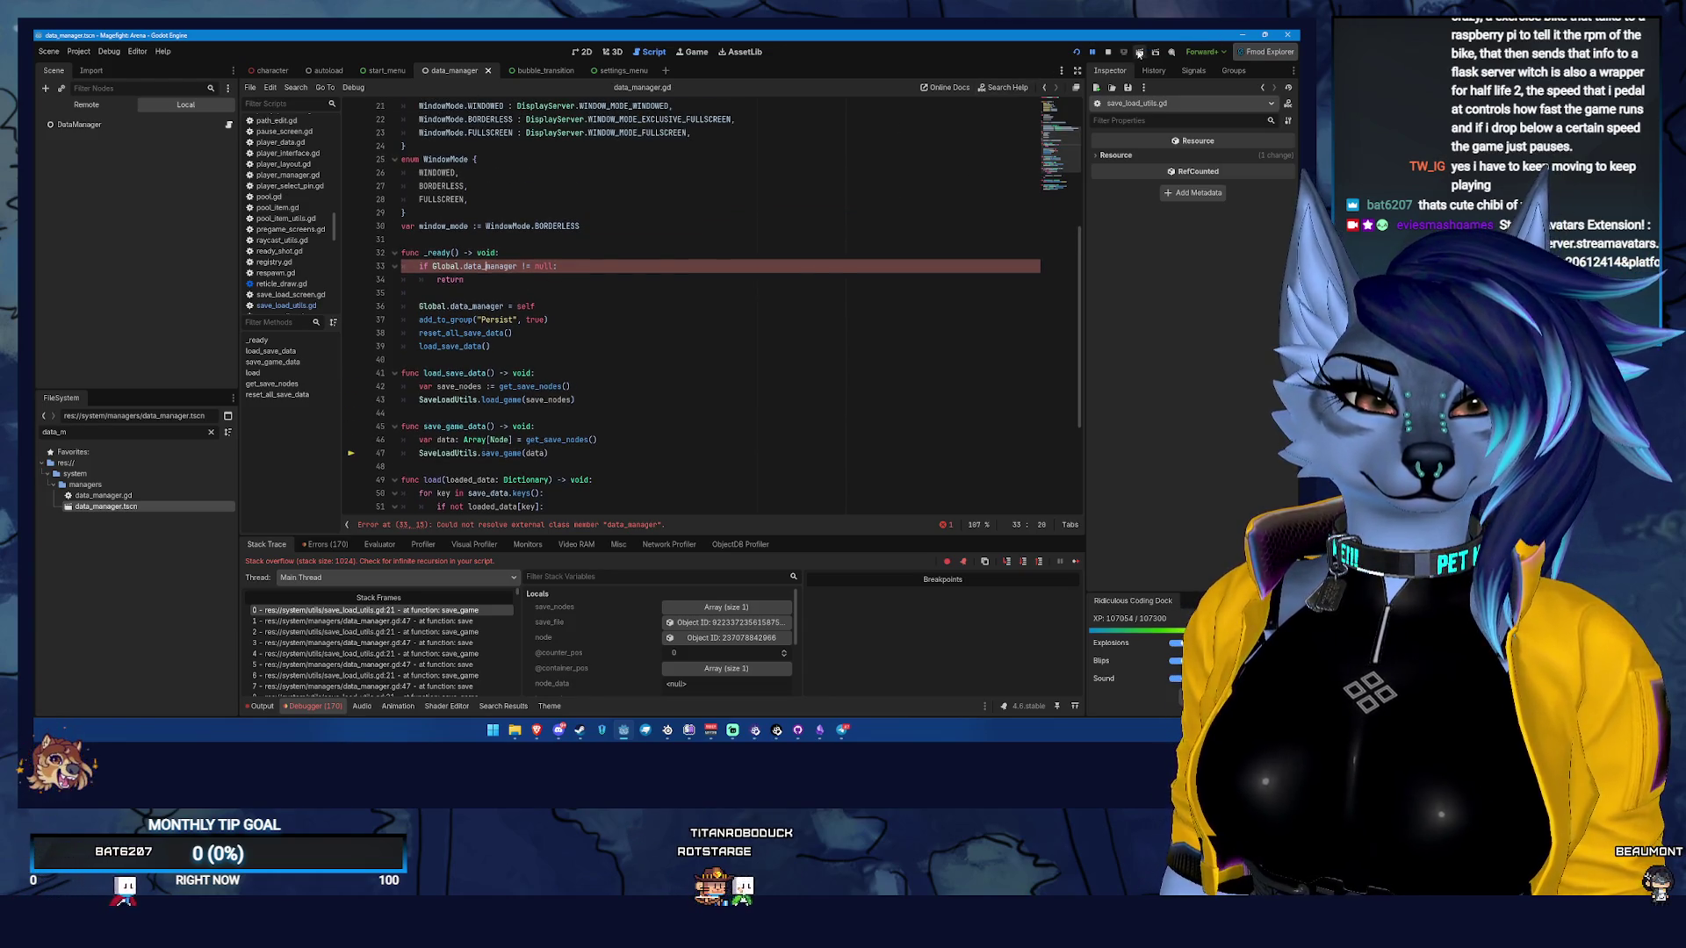
Stop the running debug session and review the reset_all_save_data call on line 38
click(1109, 53)
scroll(614, 308, down, 1)
double_click(465, 292)
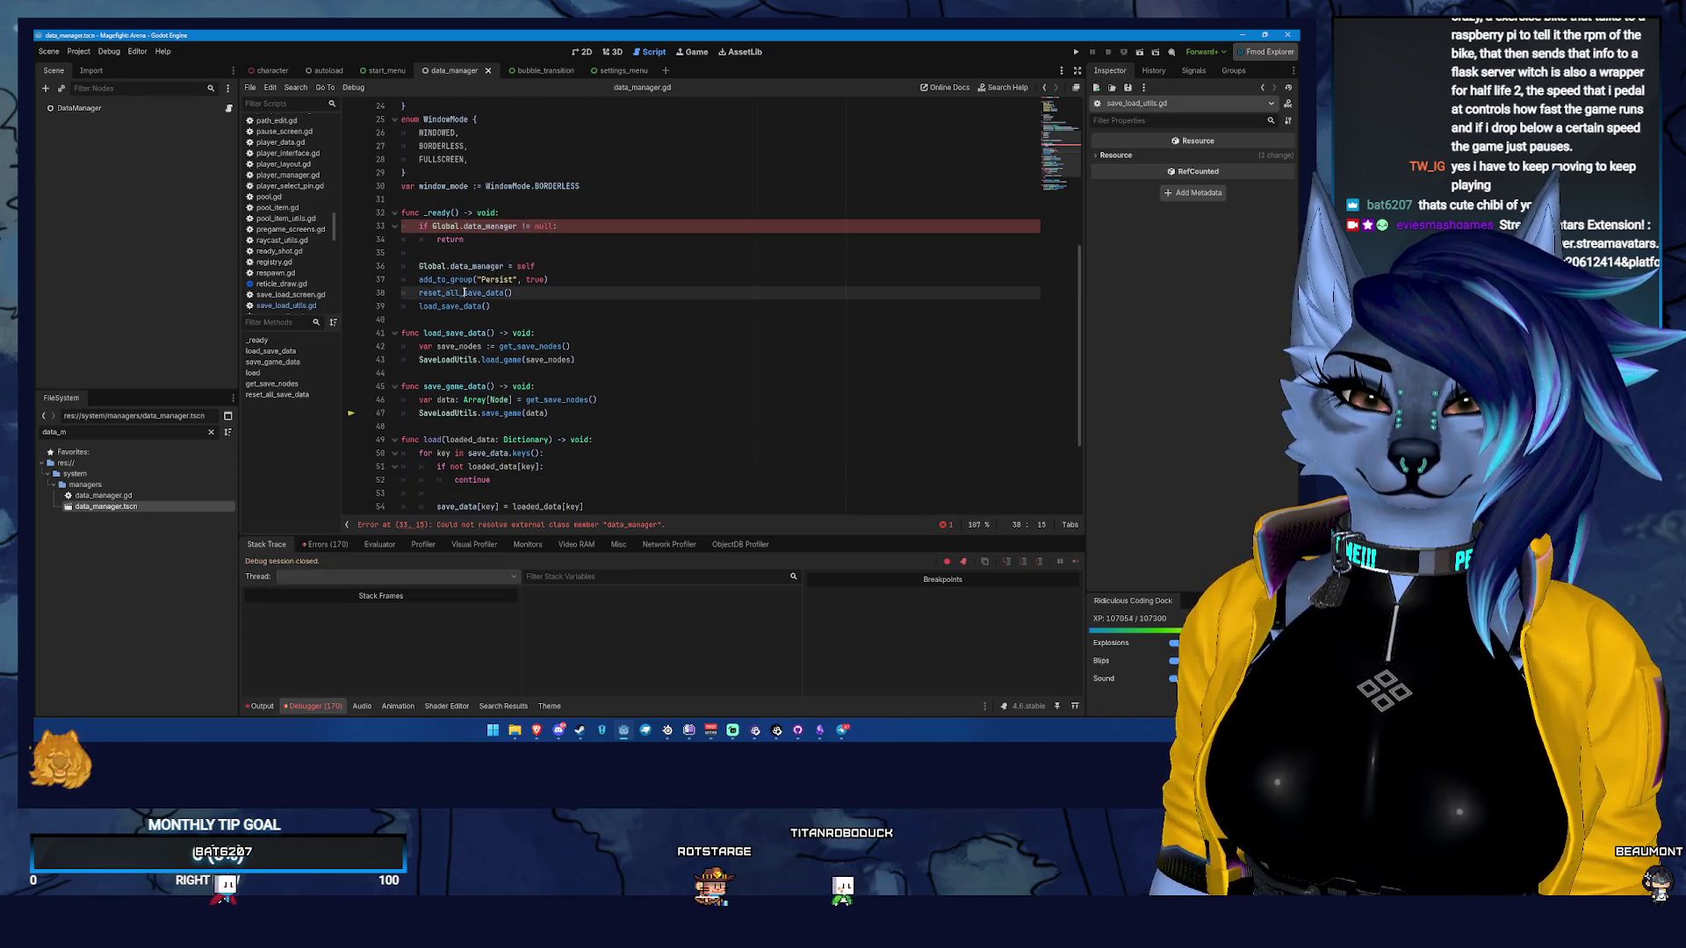
scroll(663, 319, down, 4)
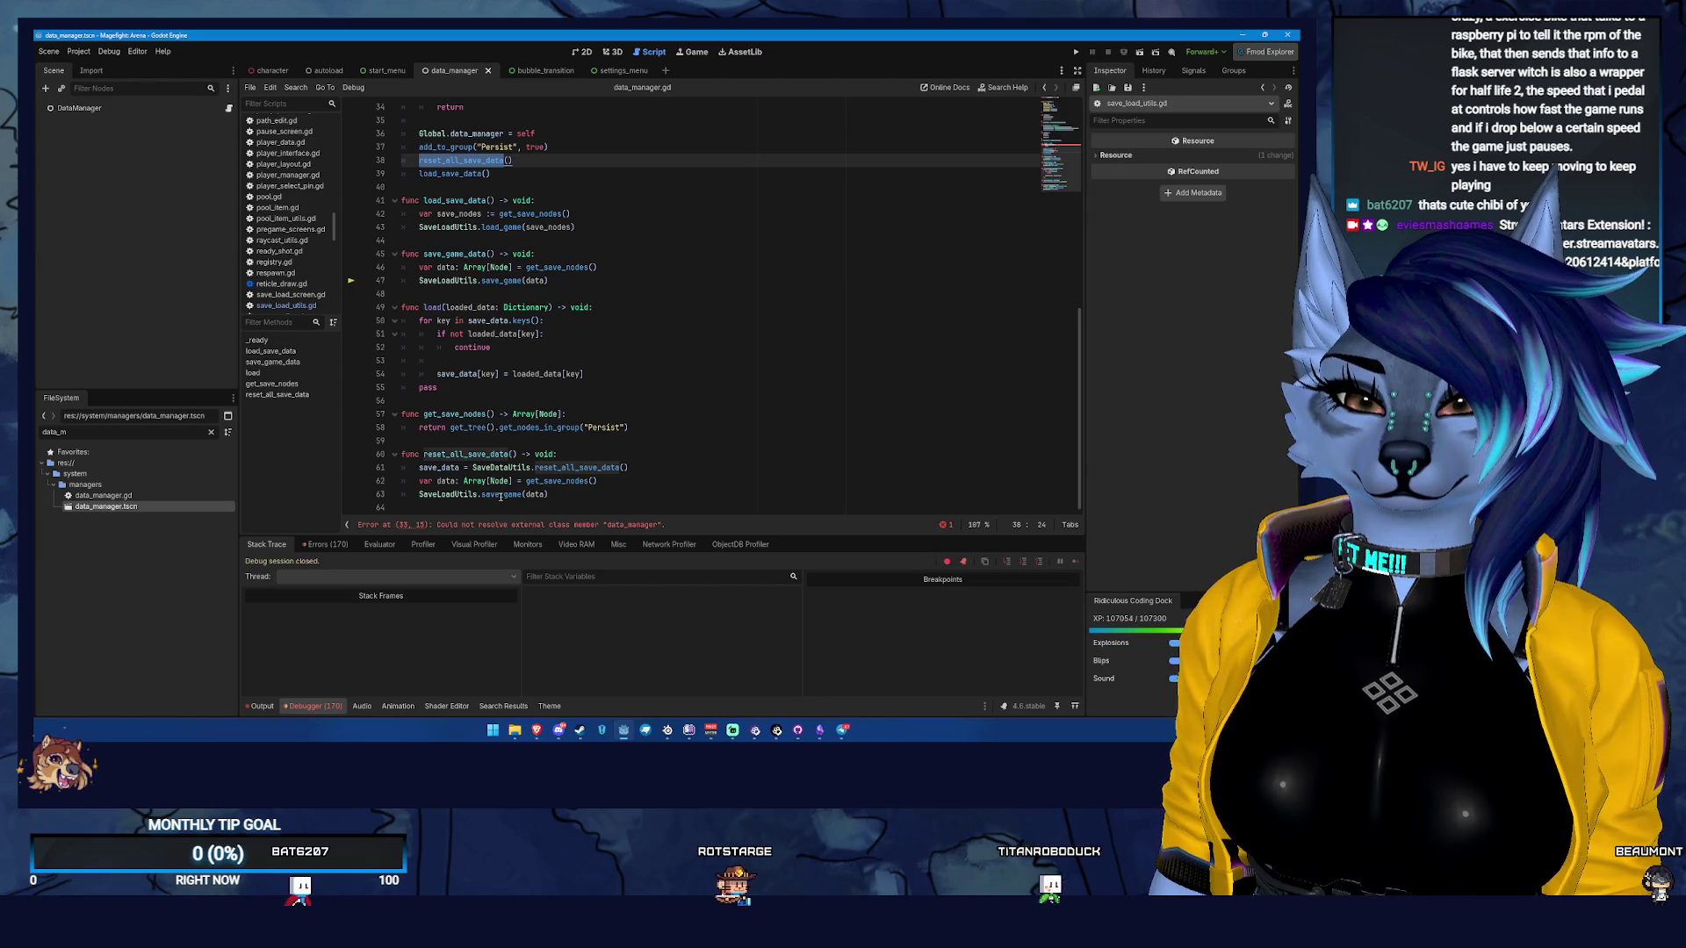
click(442, 240)
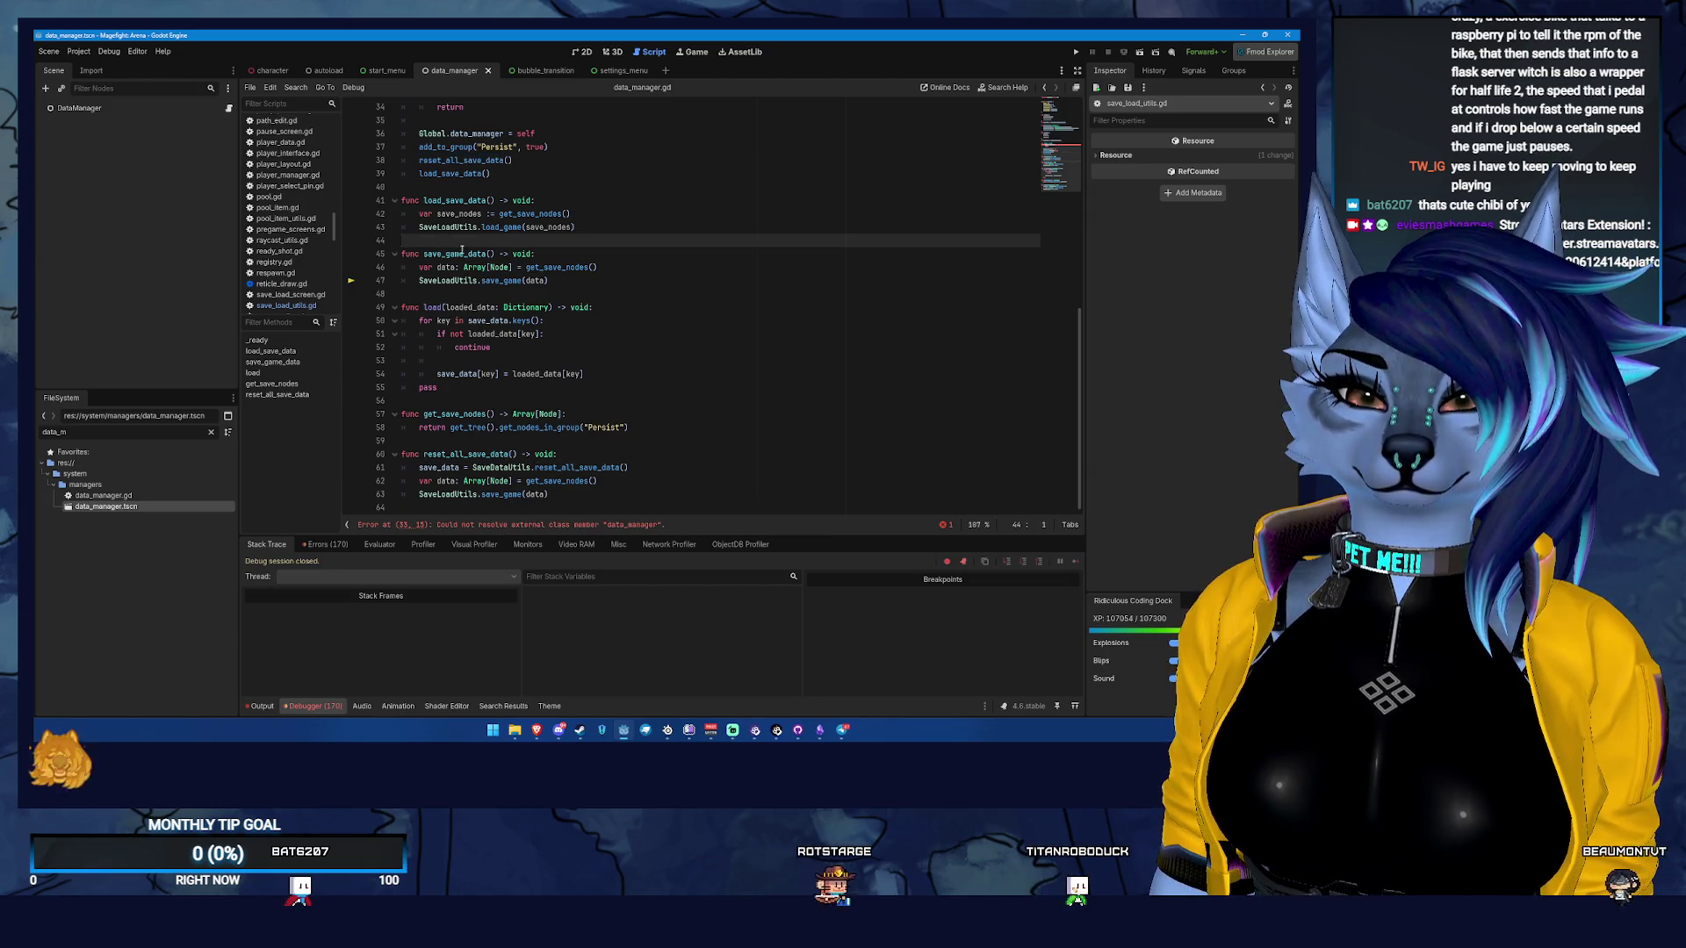
Look through save_load_utils.gd and save_load_screen.gd, then bring up the settings_menu scene's script
double_click(462, 253)
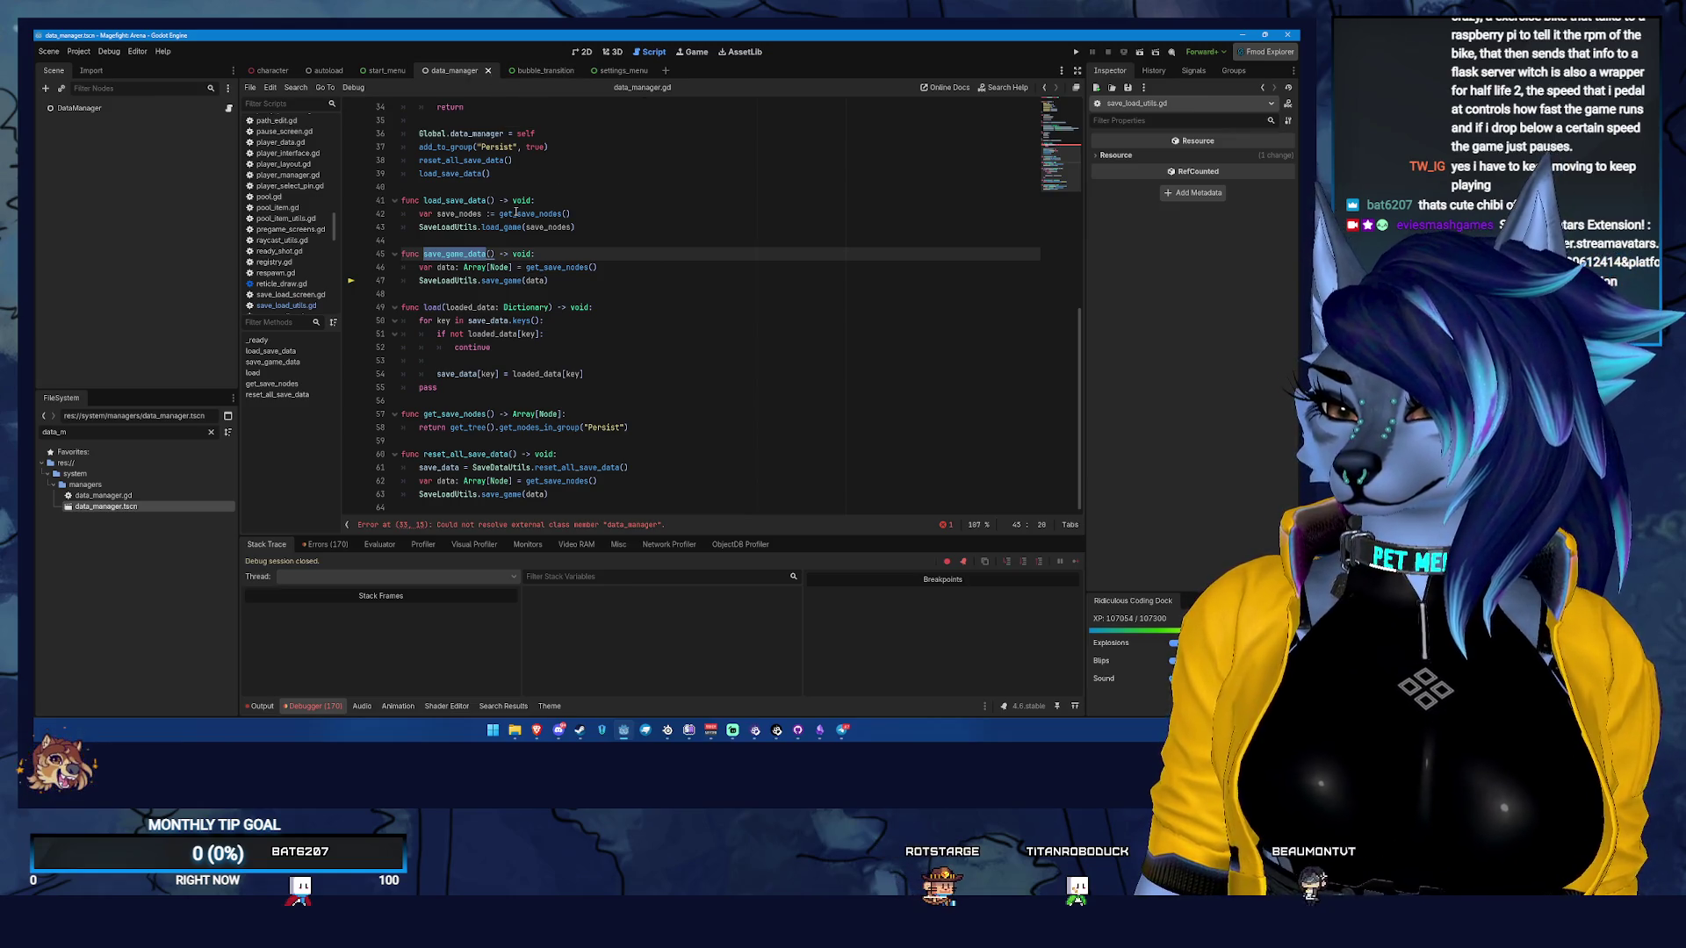
mouse_move(516, 214)
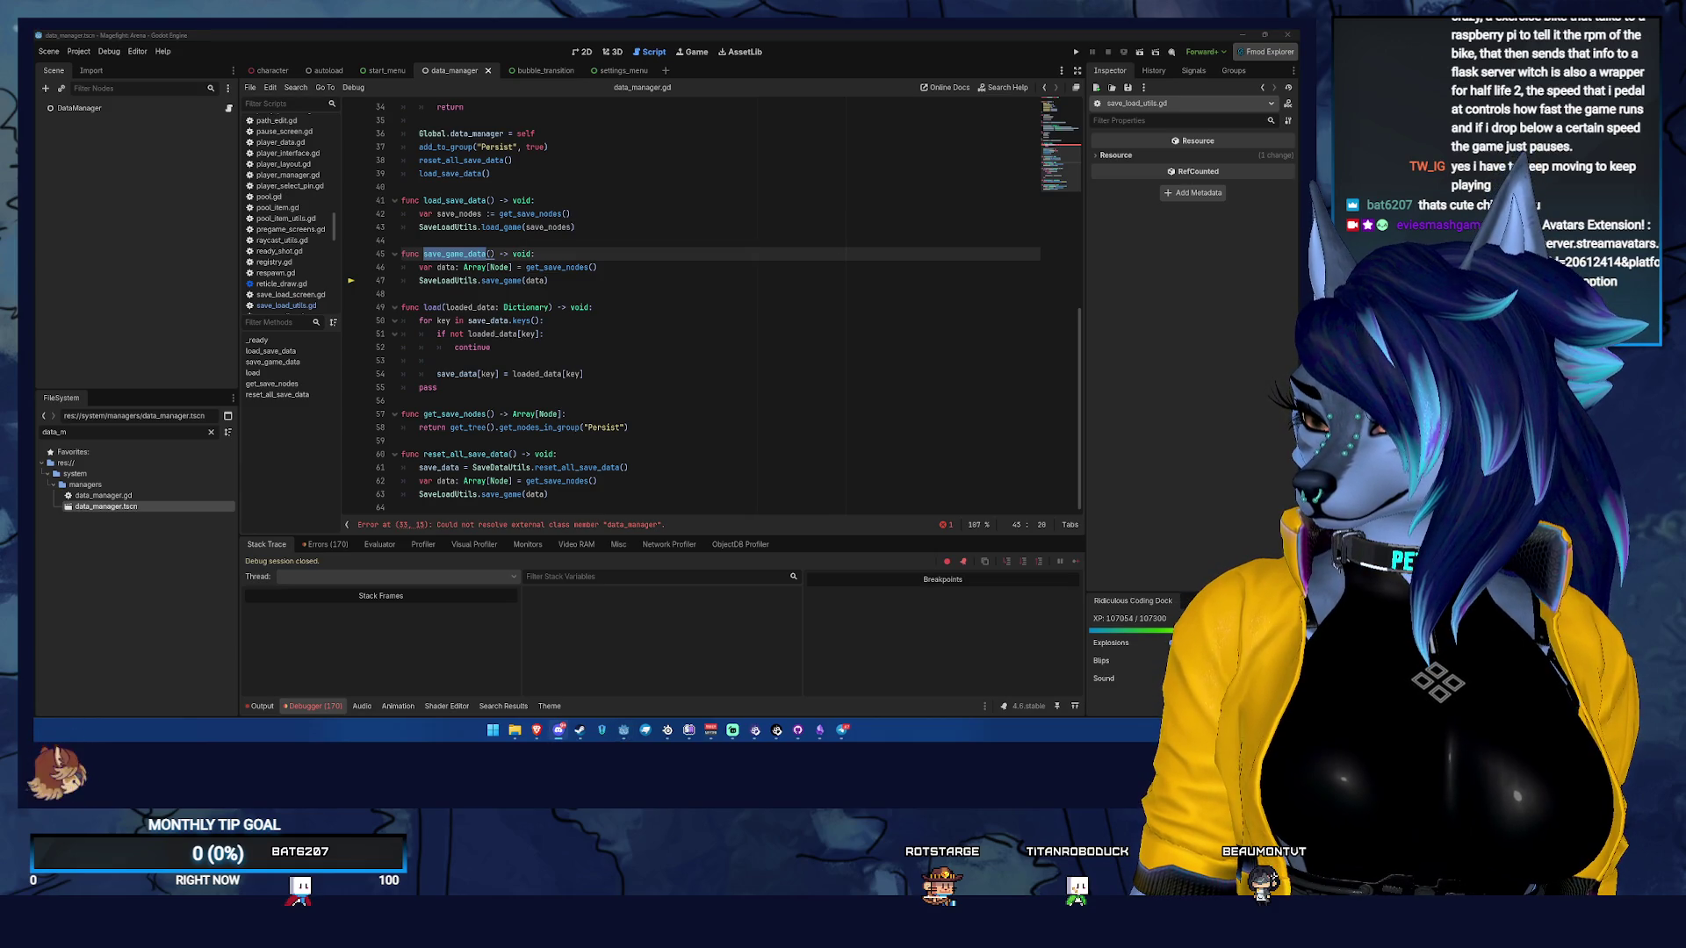
key(alt+Tab)
key(alt+Tab)
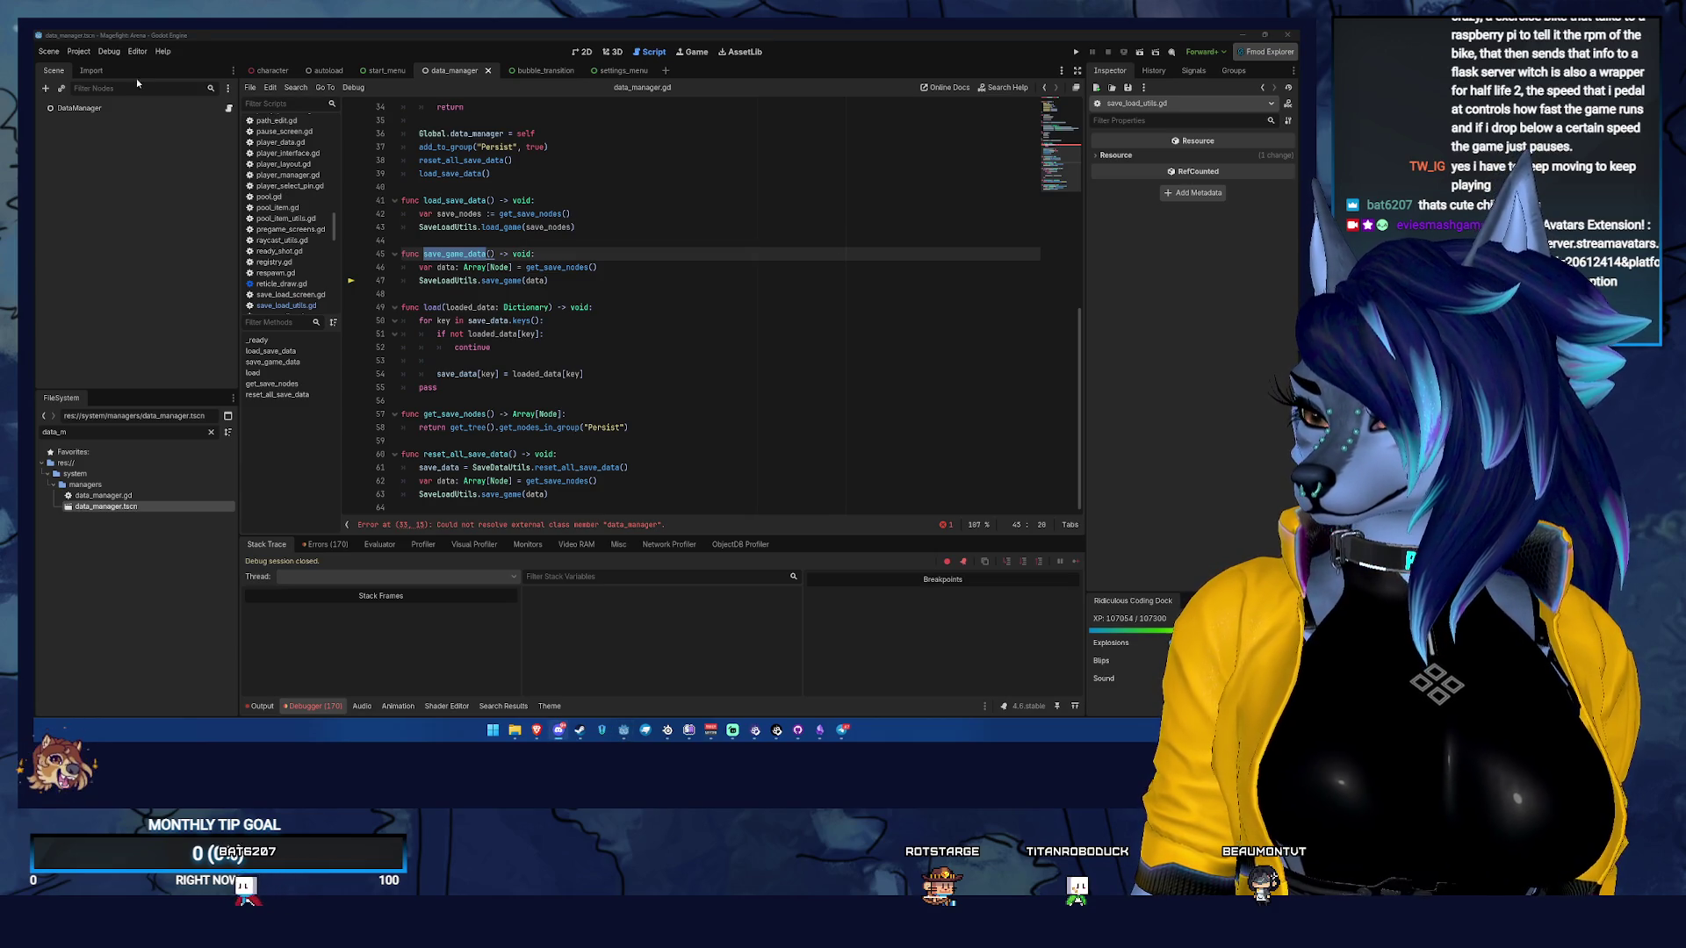
scroll(491, 200, up, 10)
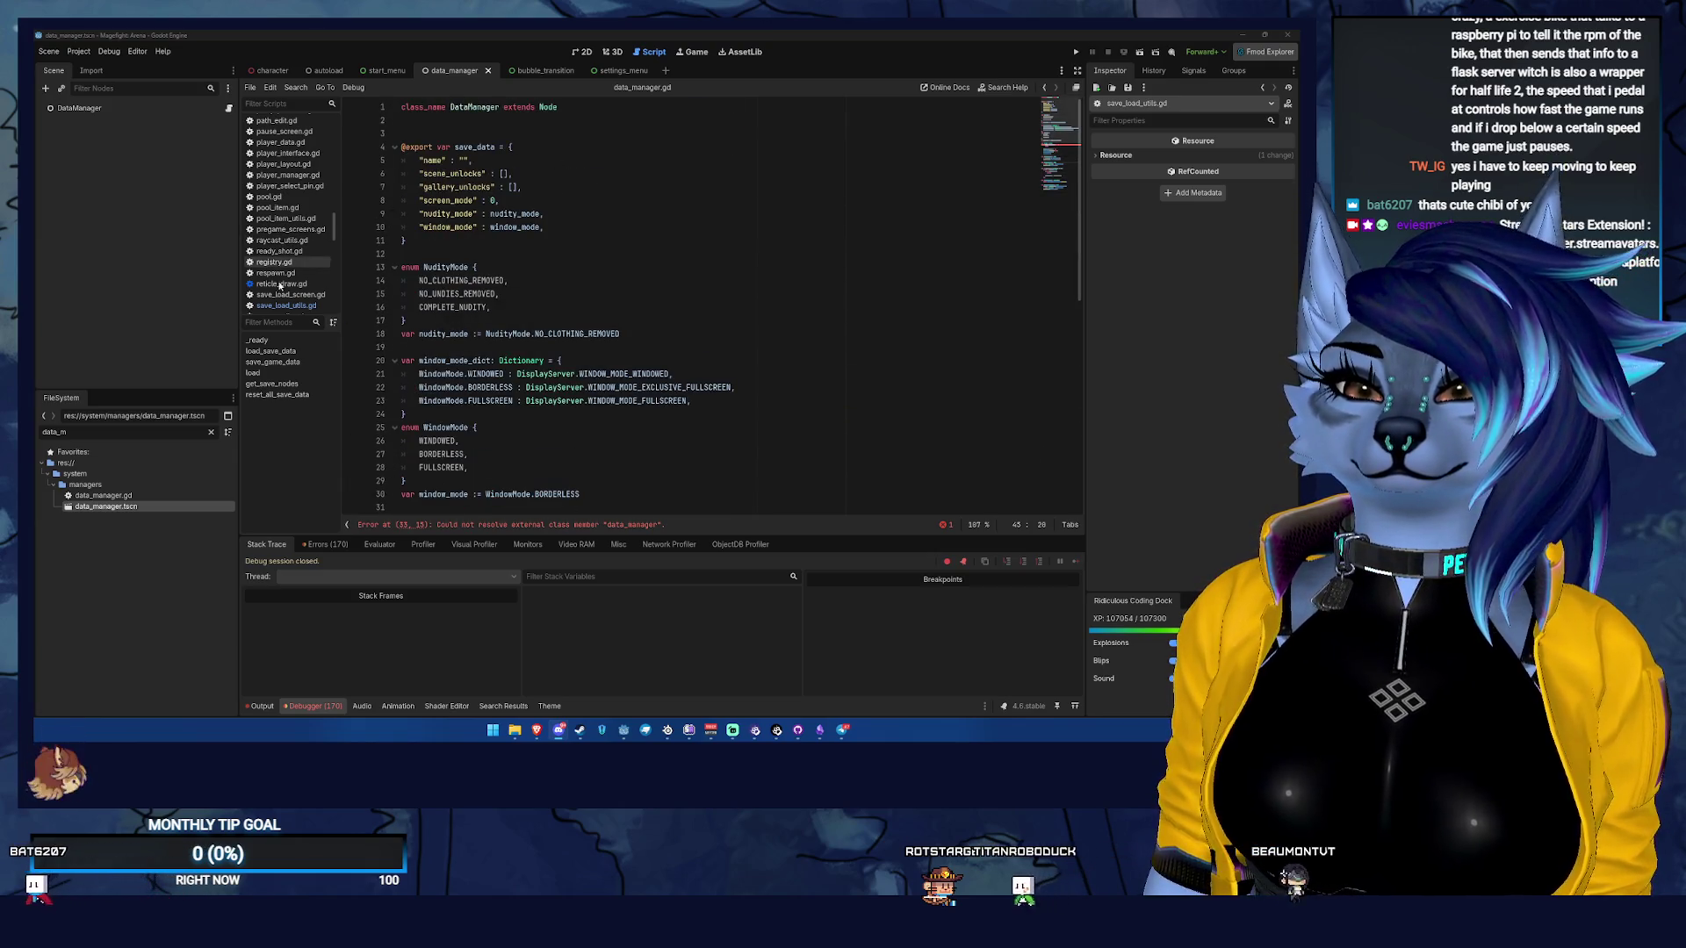
click(316, 307)
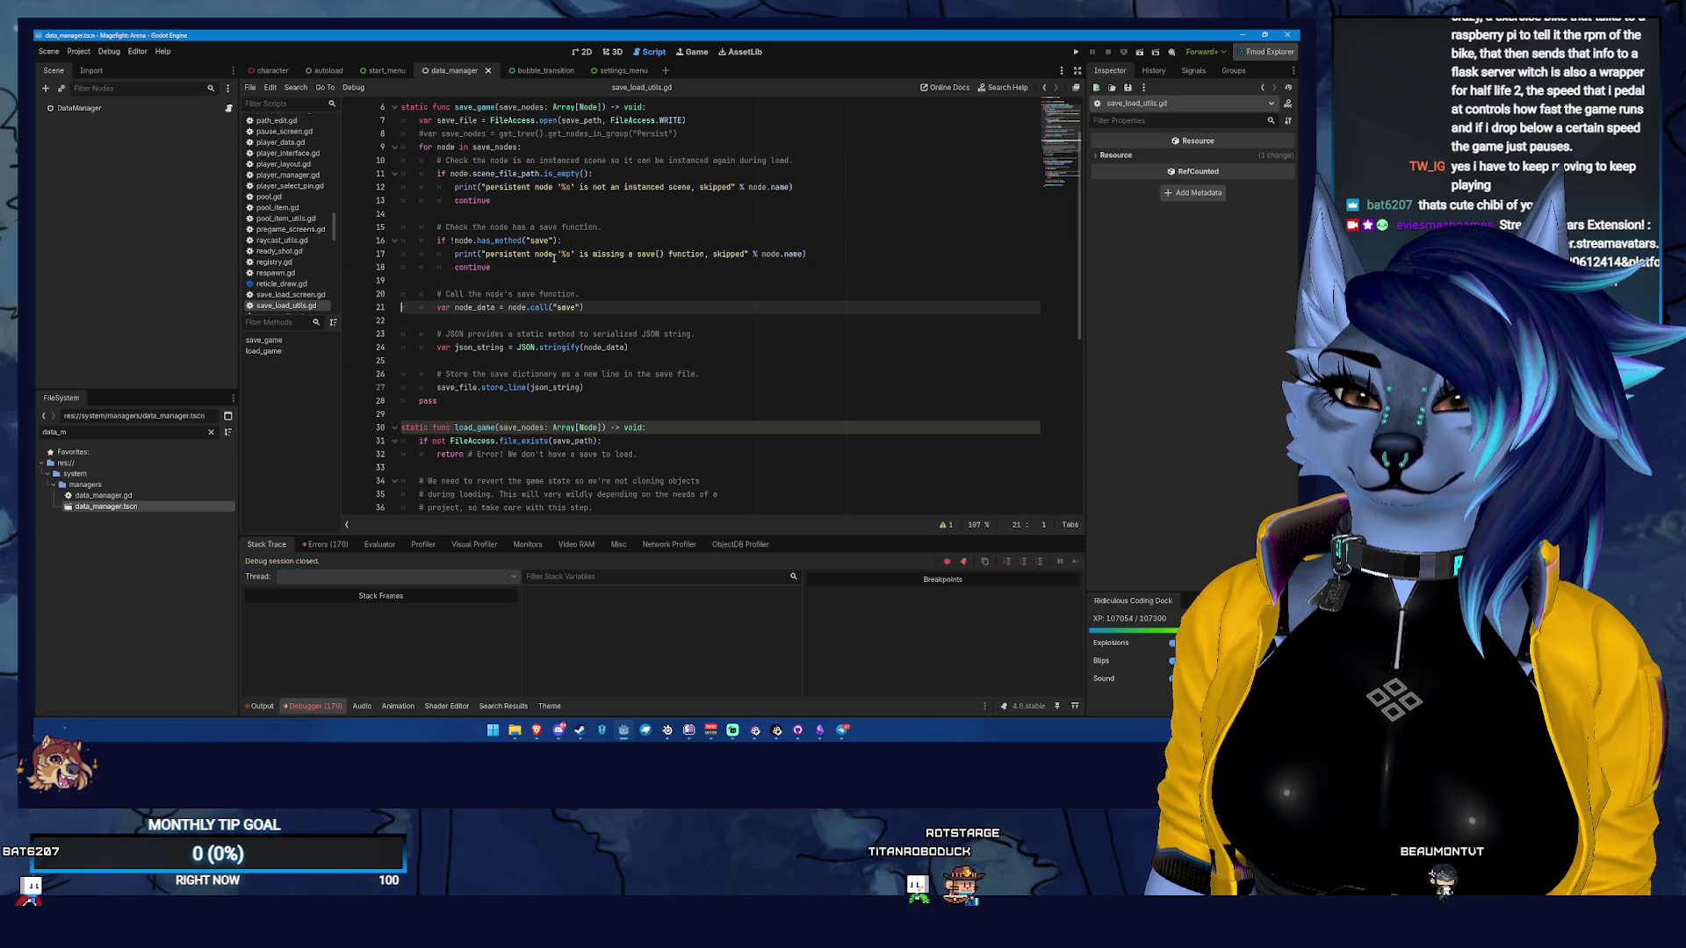
click(305, 295)
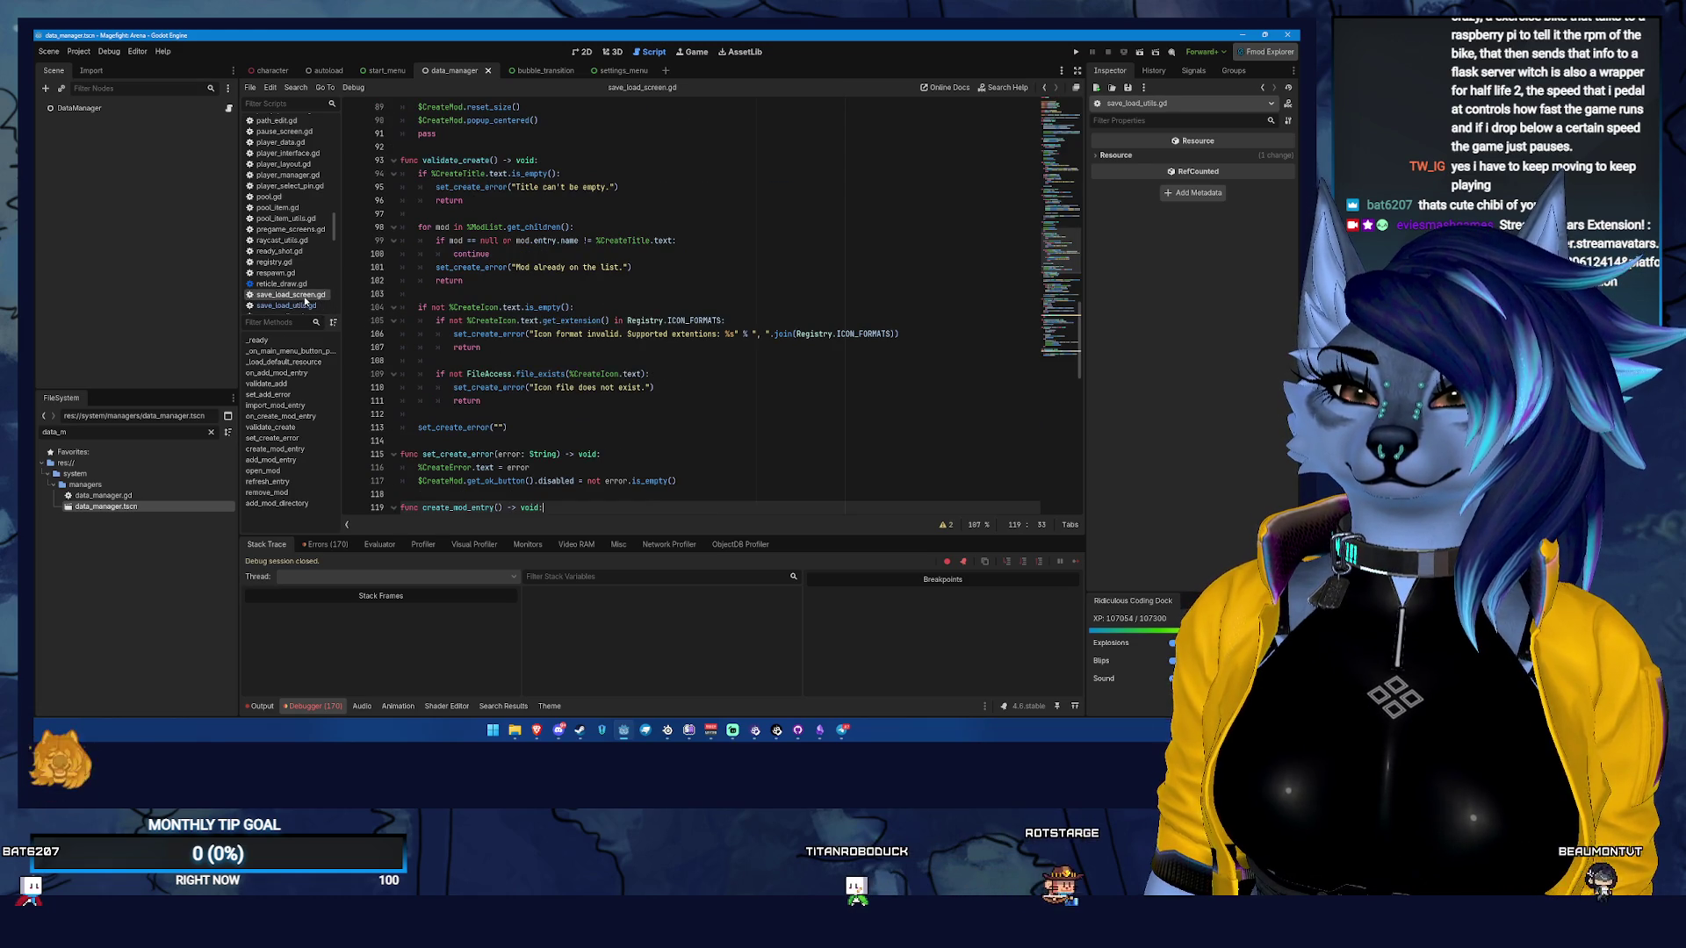
click(619, 71)
click(217, 108)
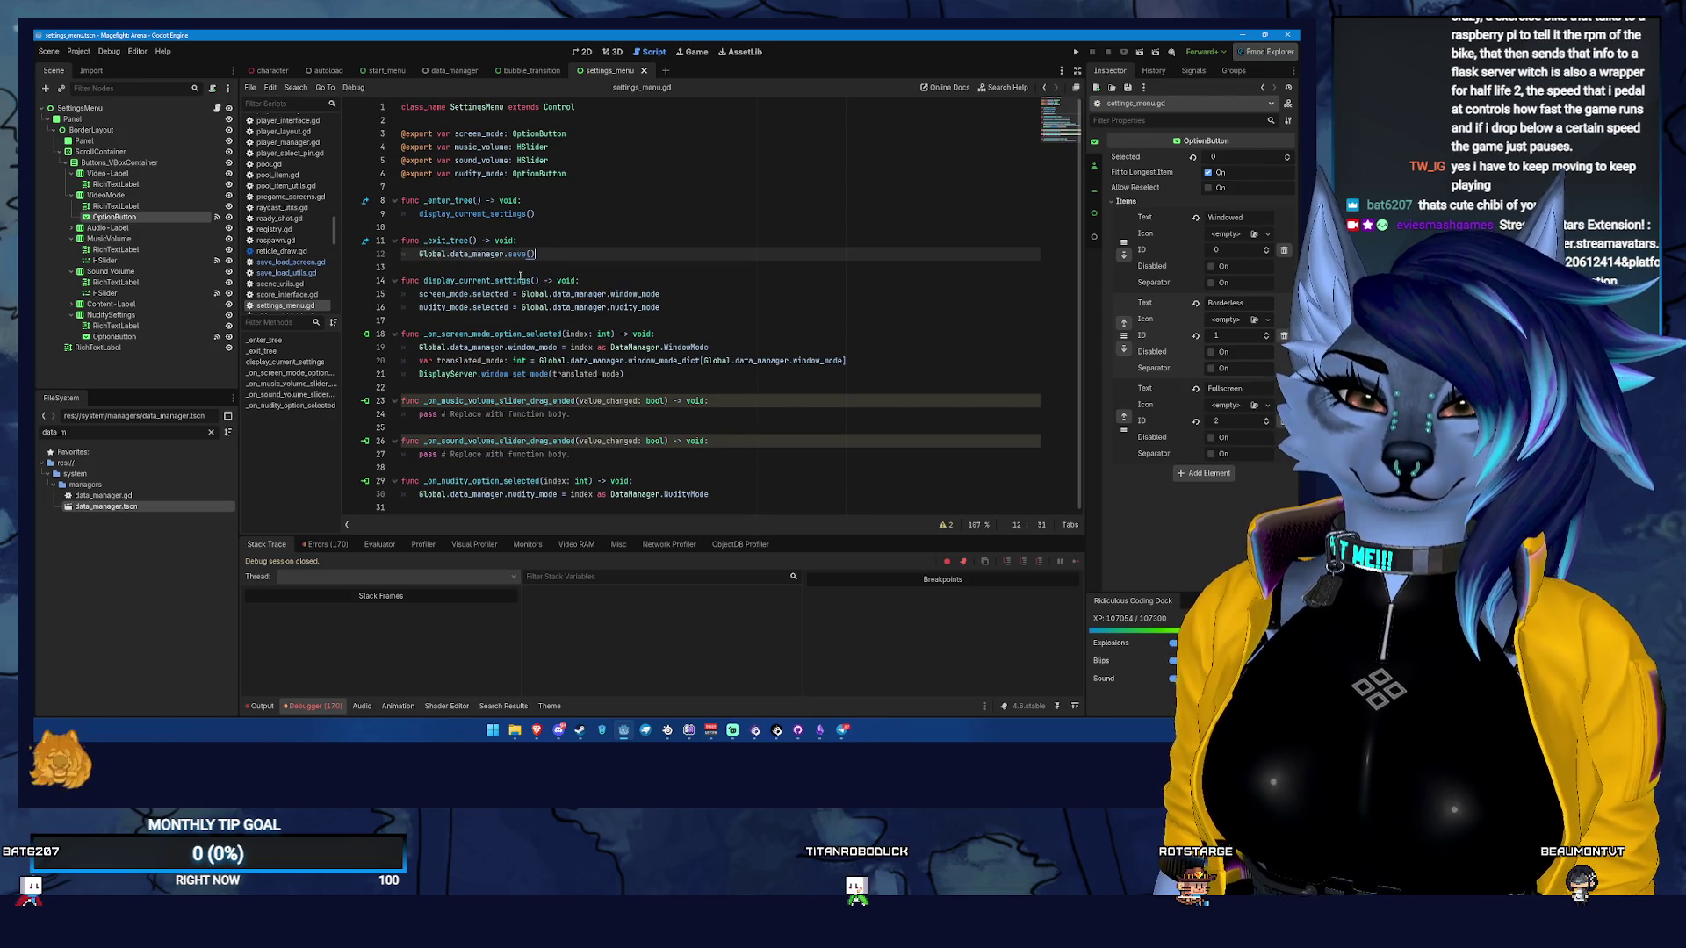
Make line 12 call save_game_data() via autocomplete, save settings_menu.gd, and run the project
text(save)
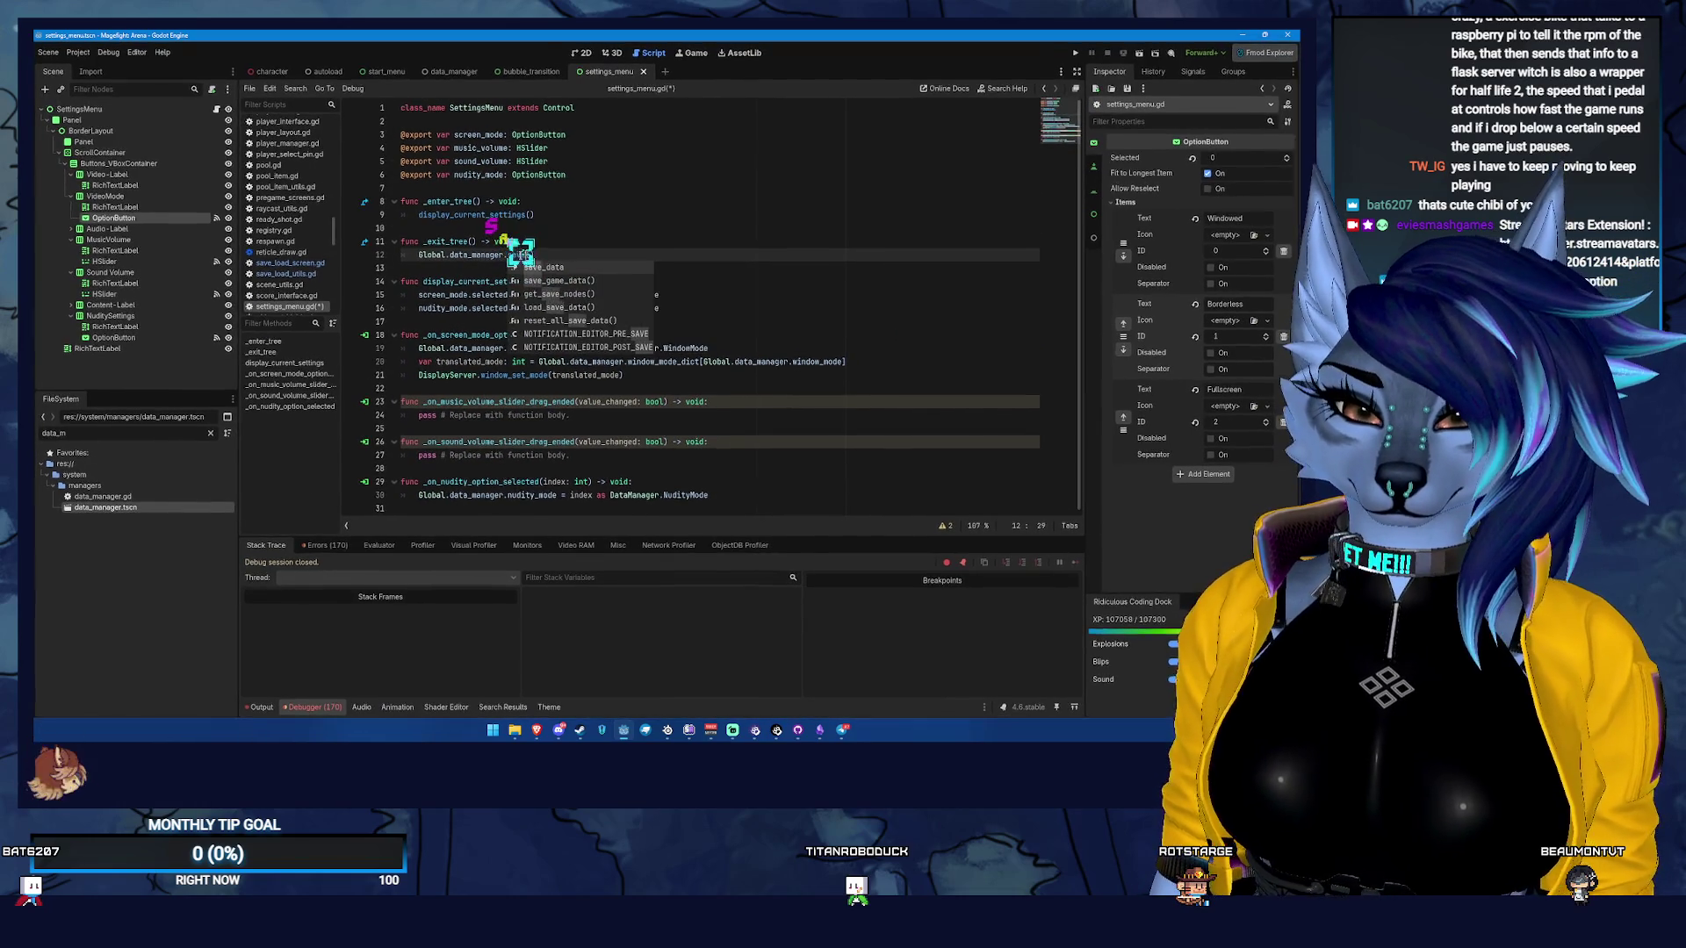
key(Down)
key(Return)
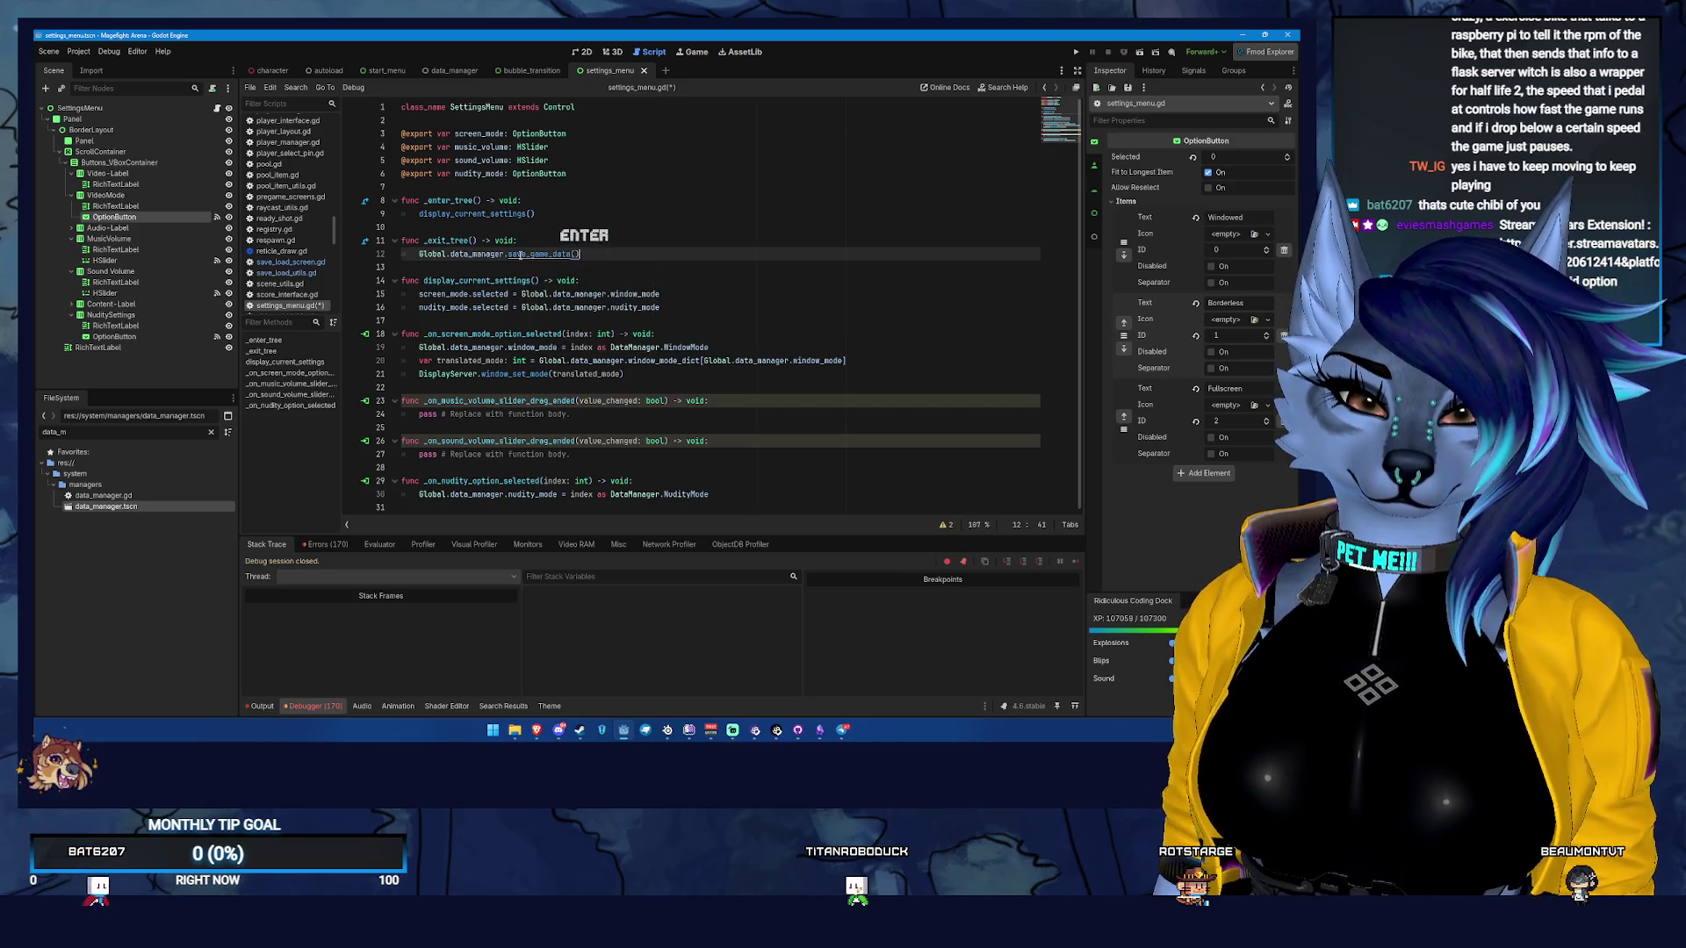
key(ctrl+s)
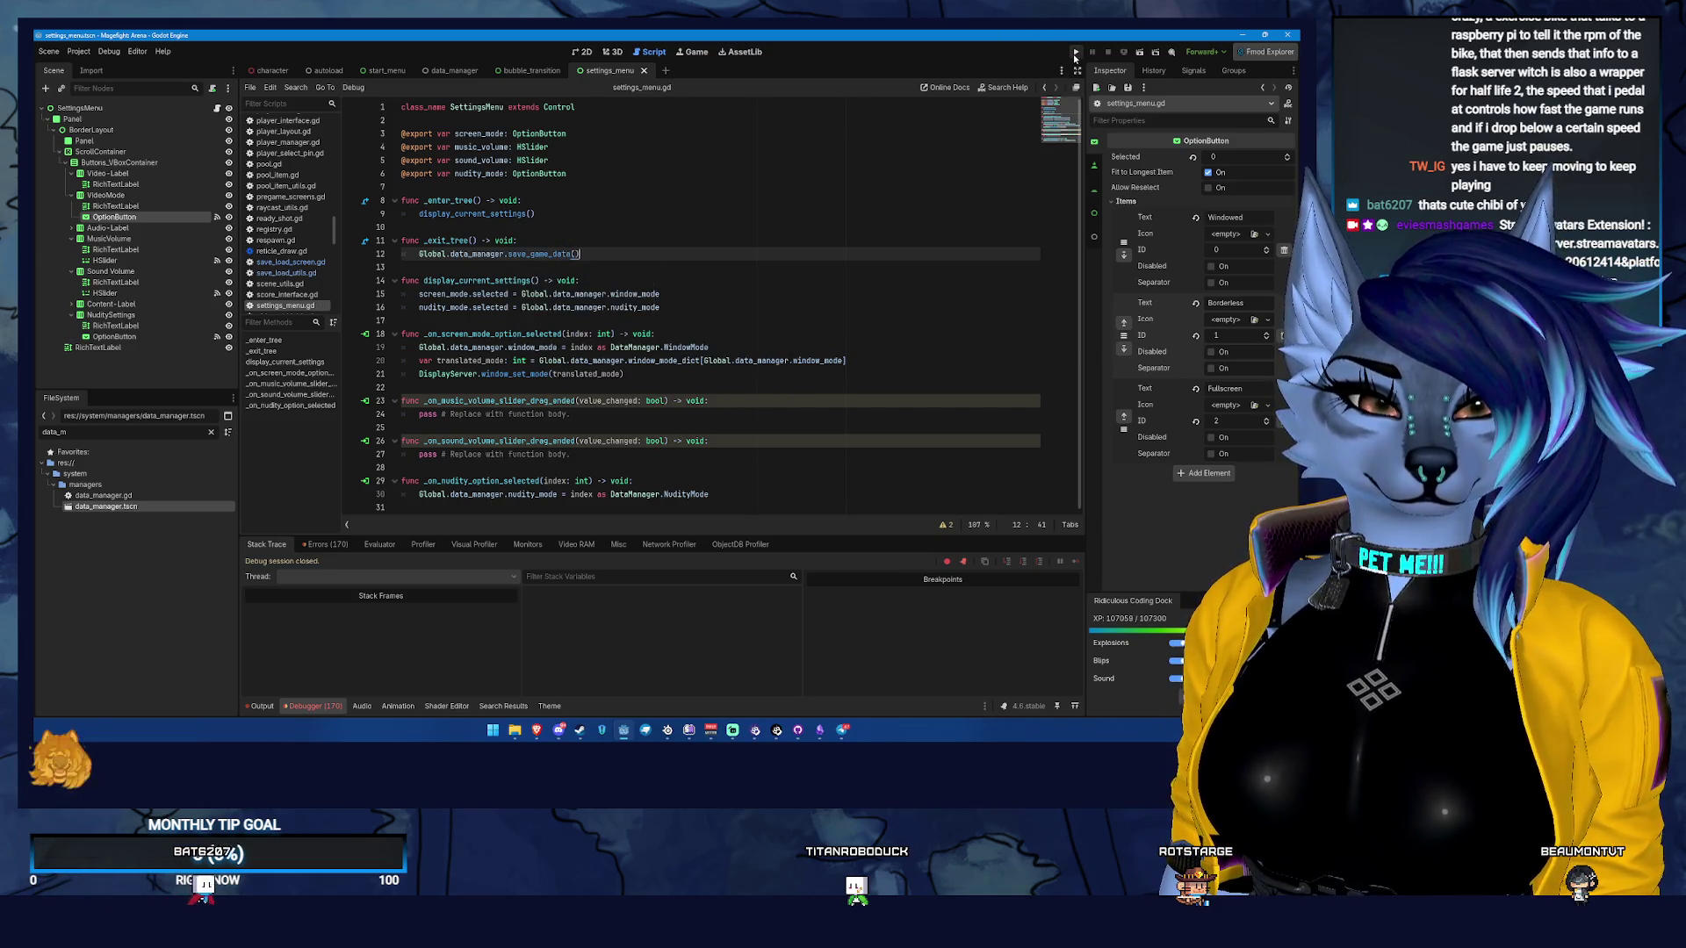
click(1074, 54)
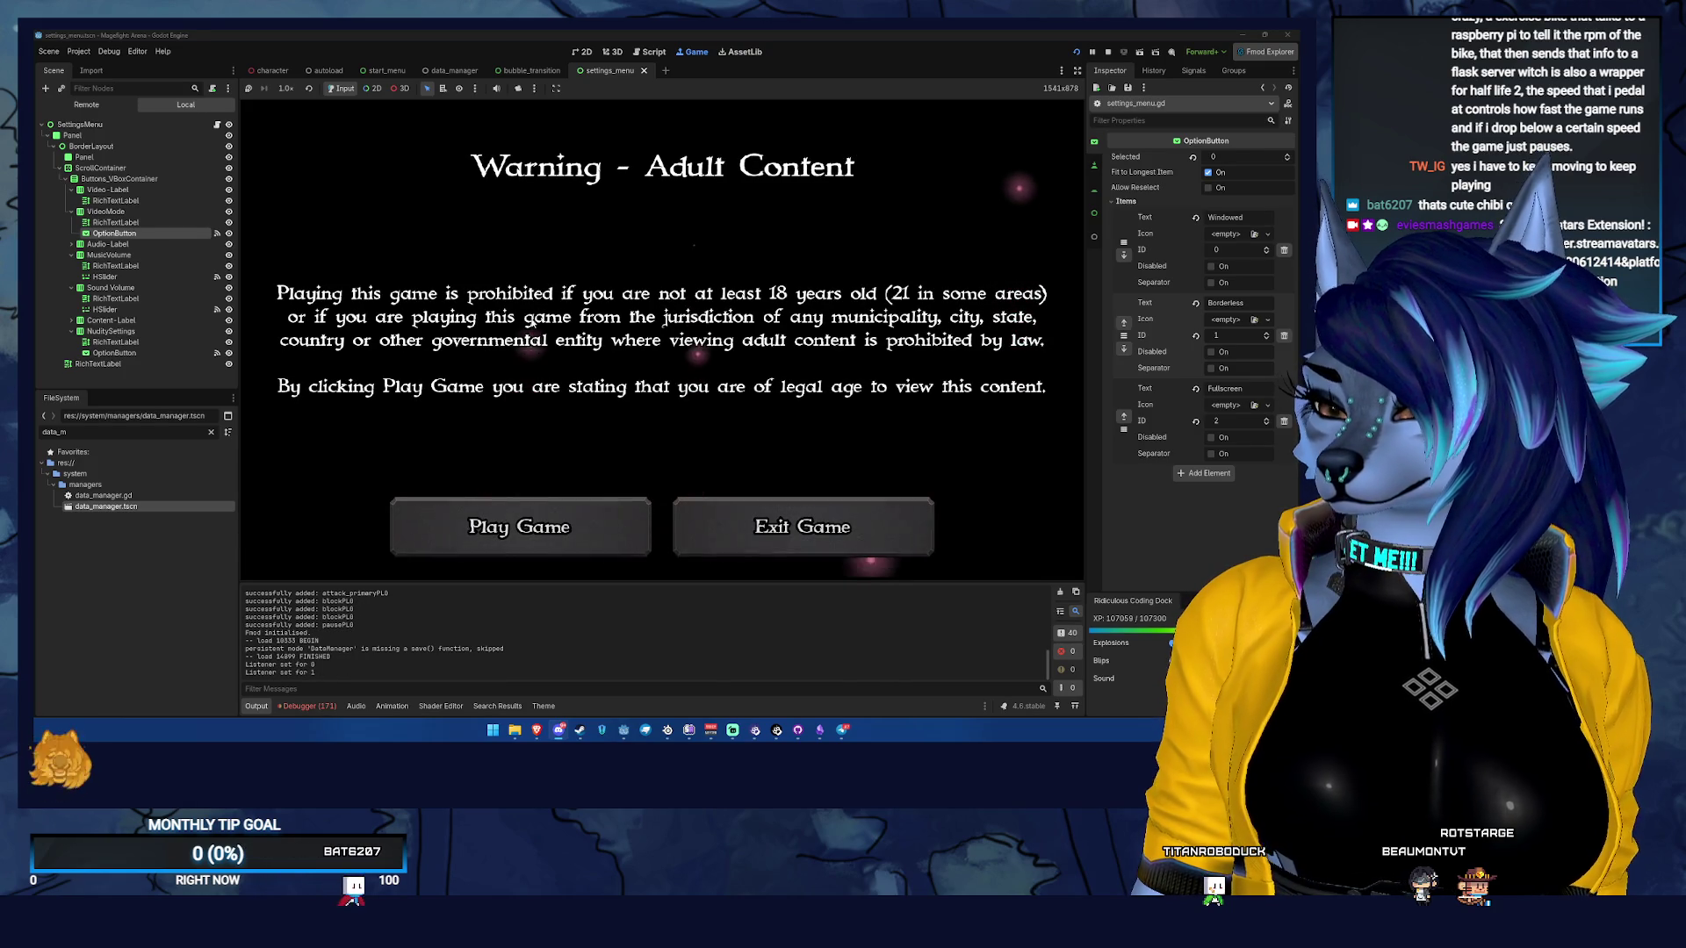
Get past the adult-content warning, preferences and reminder screens in the running game
click(546, 524)
click(549, 525)
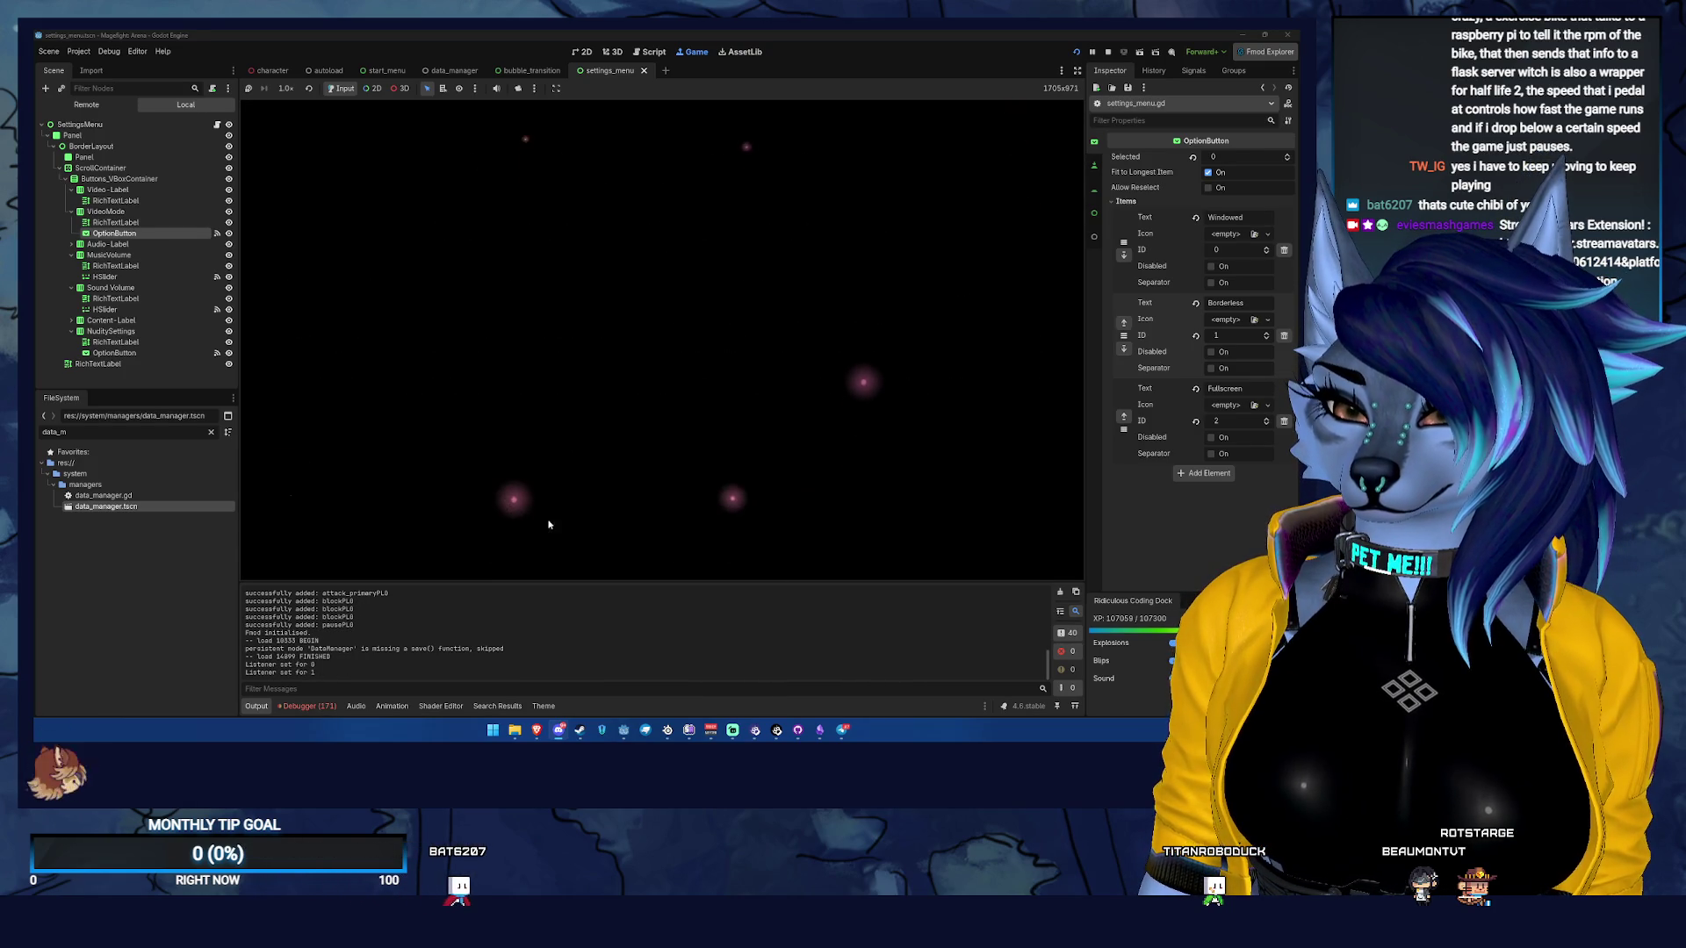
click(548, 524)
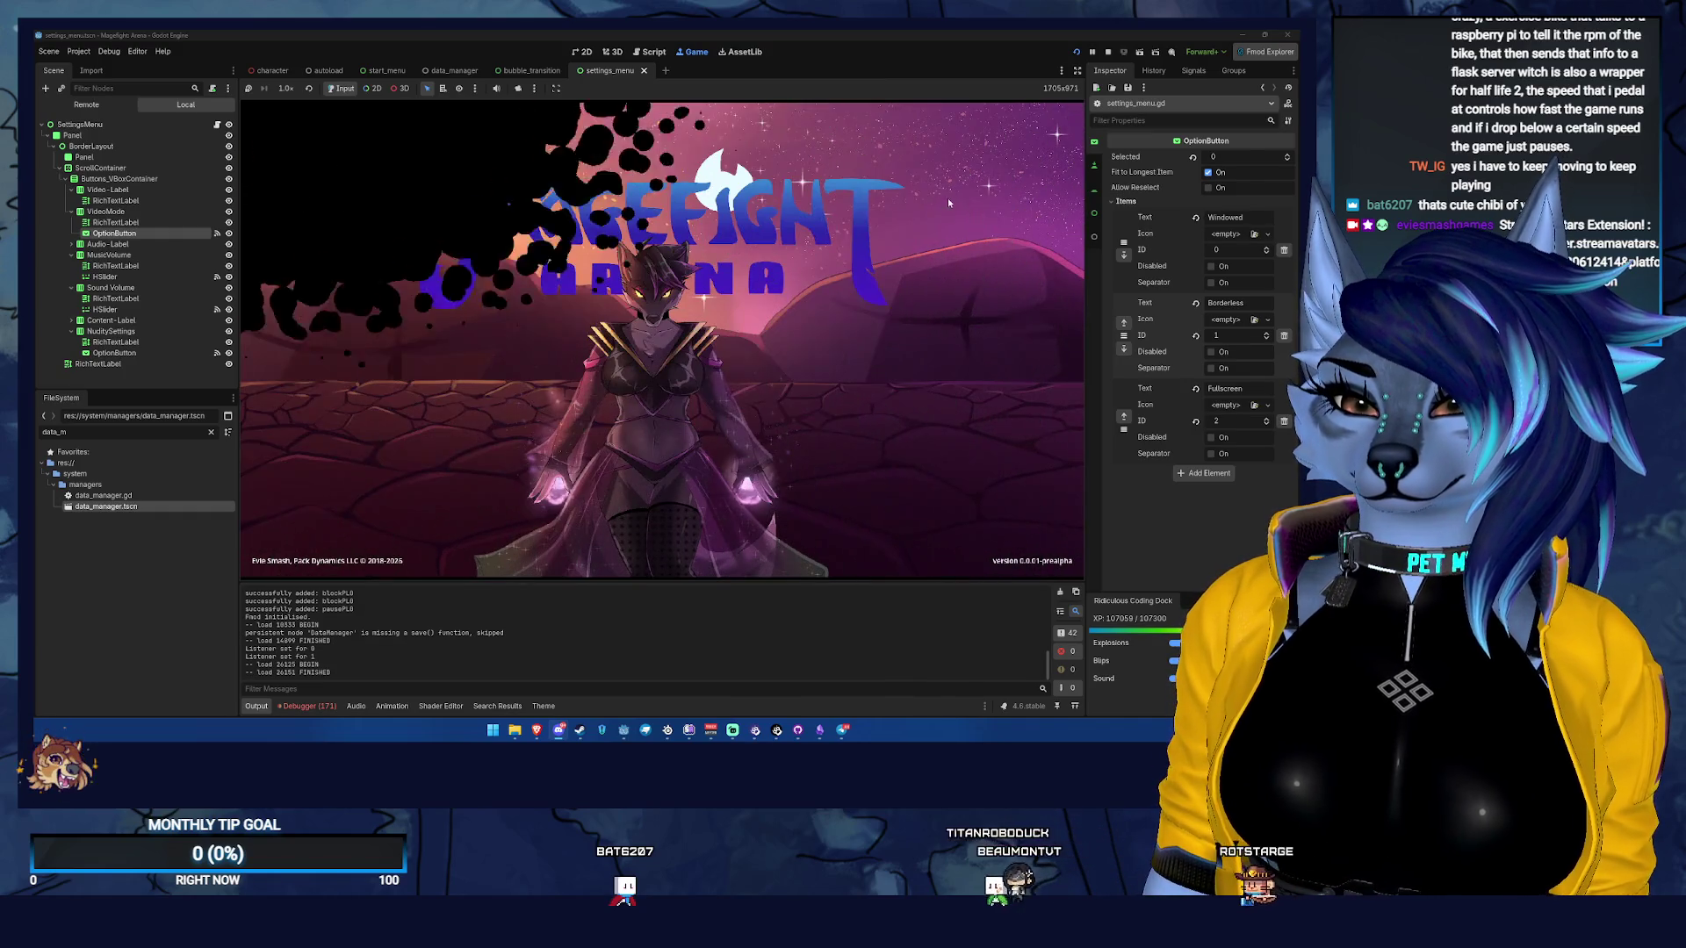
Set Nudity Settings to No Undies Removed, leave and reopen Settings, then stop the game
click(1038, 147)
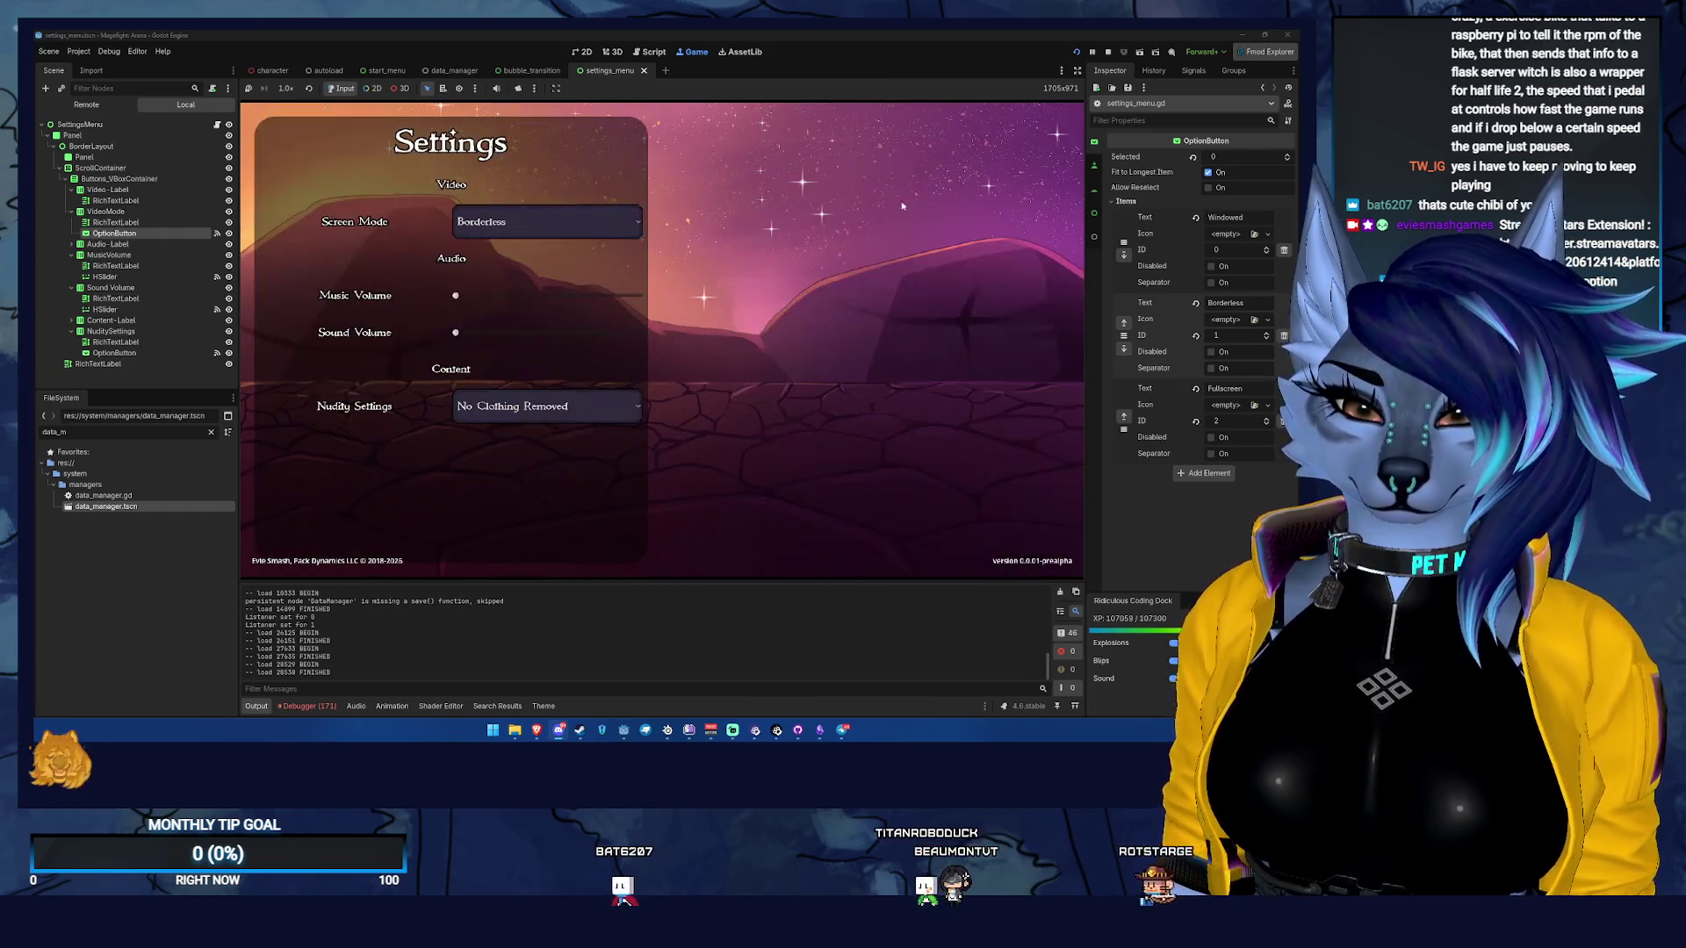
click(525, 407)
click(543, 440)
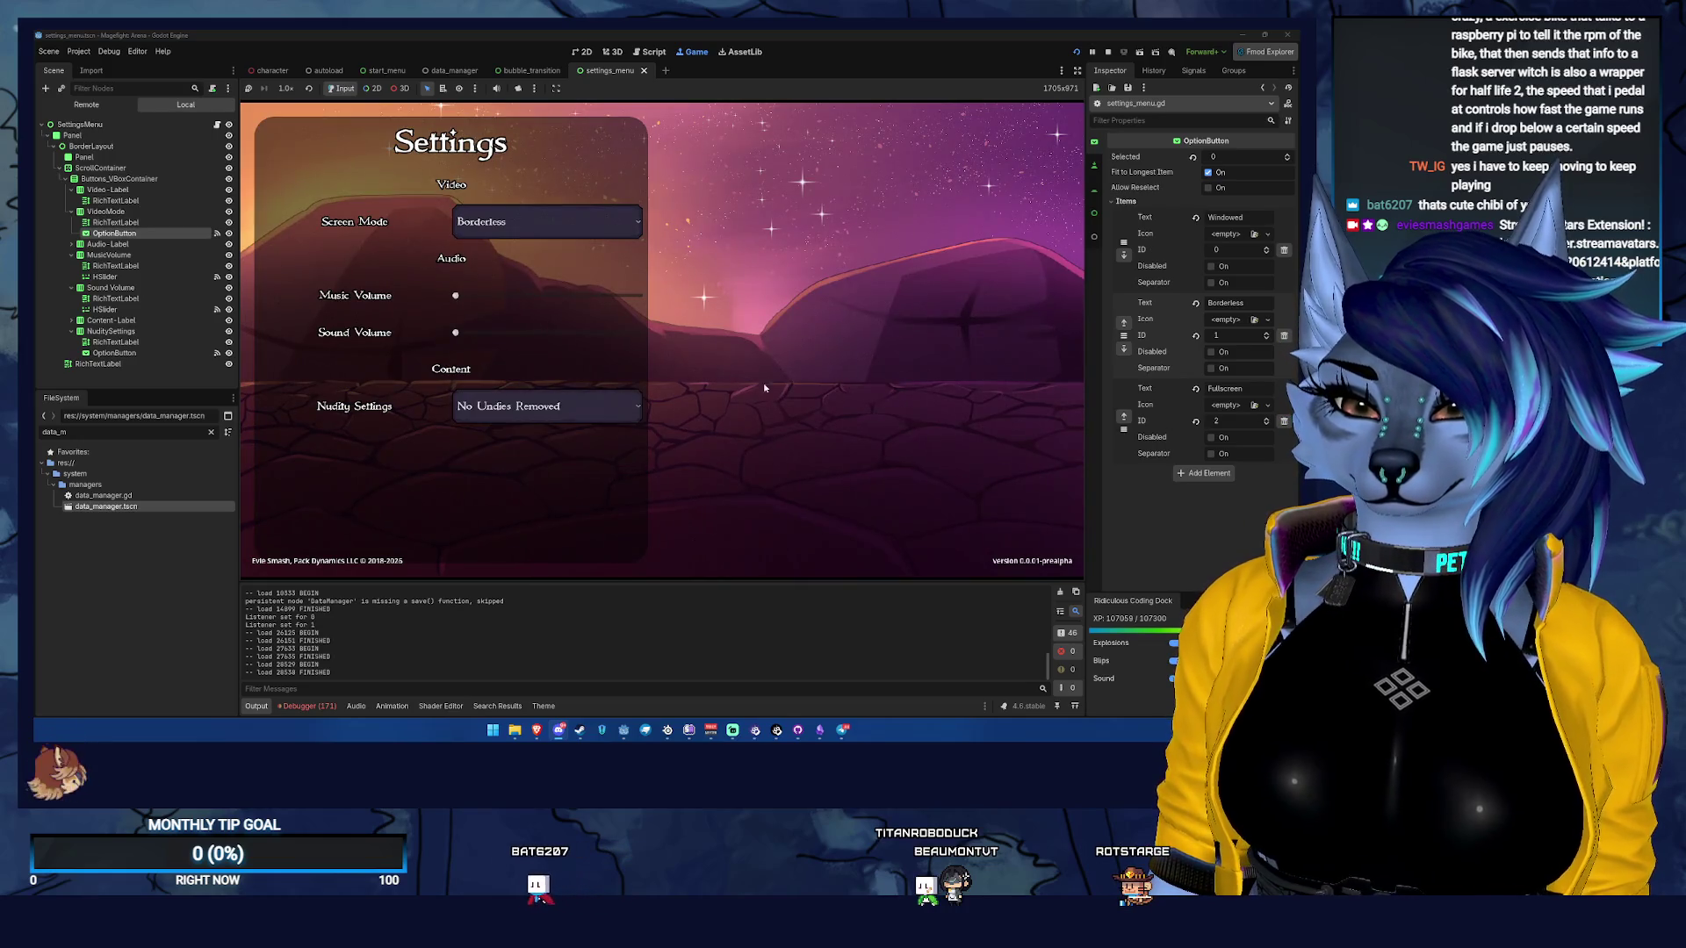
key(Escape)
click(1037, 147)
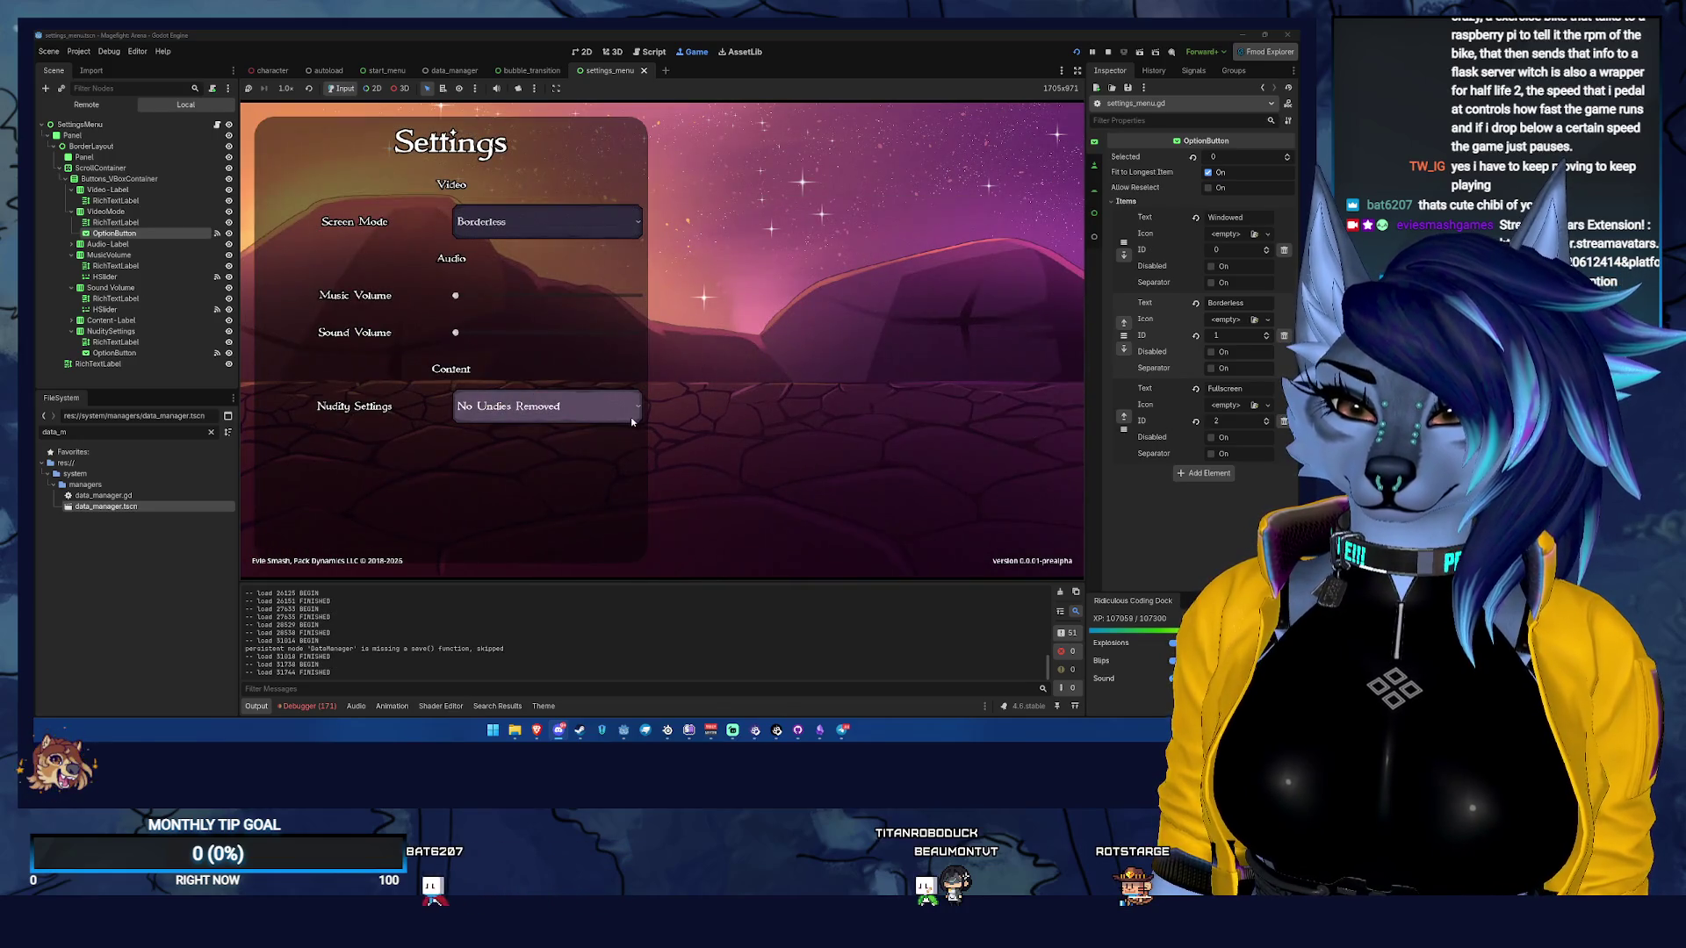
click(1110, 56)
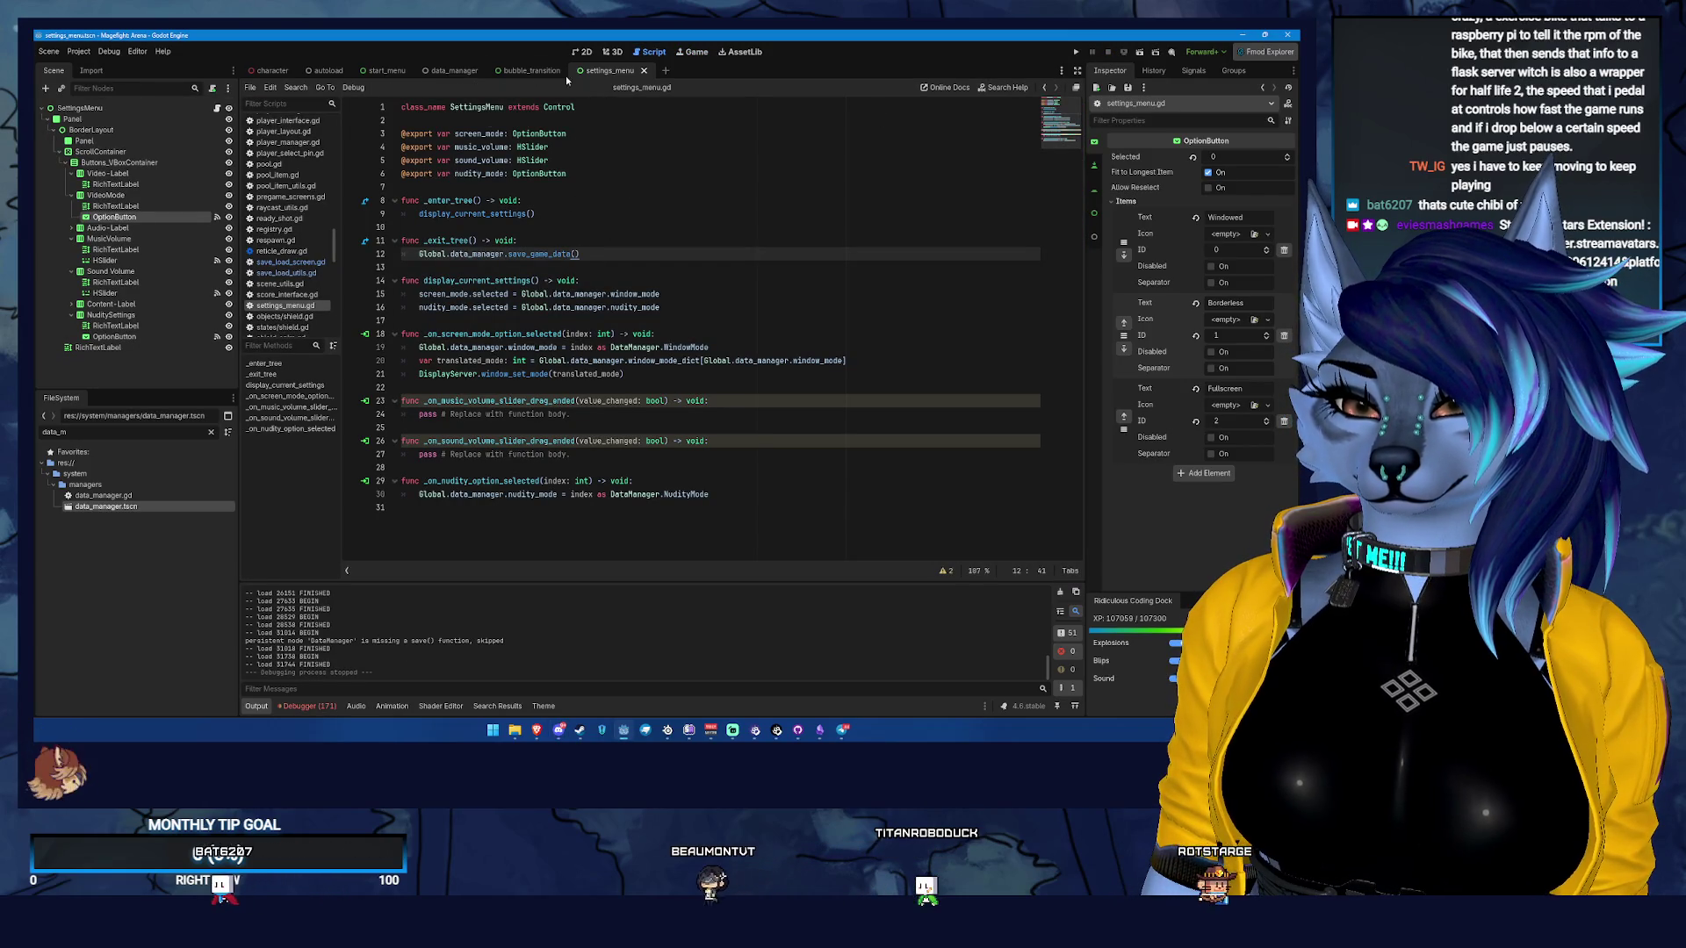
Comment out reset_all_save_data() on line 38 of data_manager.gd, save, and rerun the project
click(437, 69)
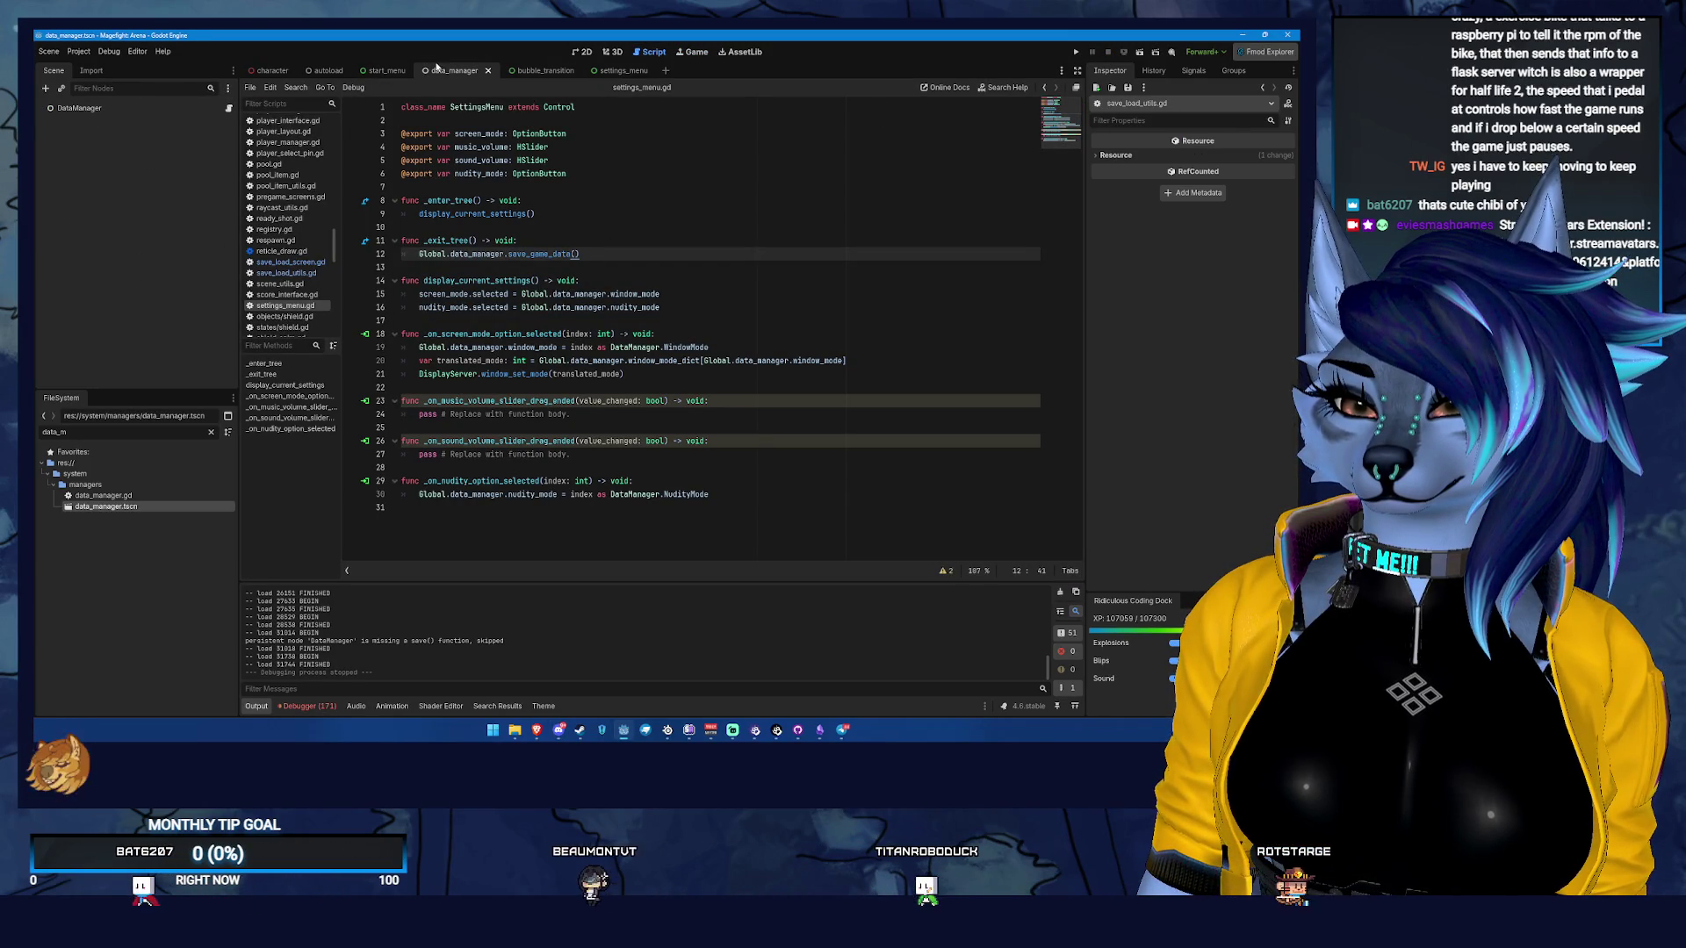
click(228, 108)
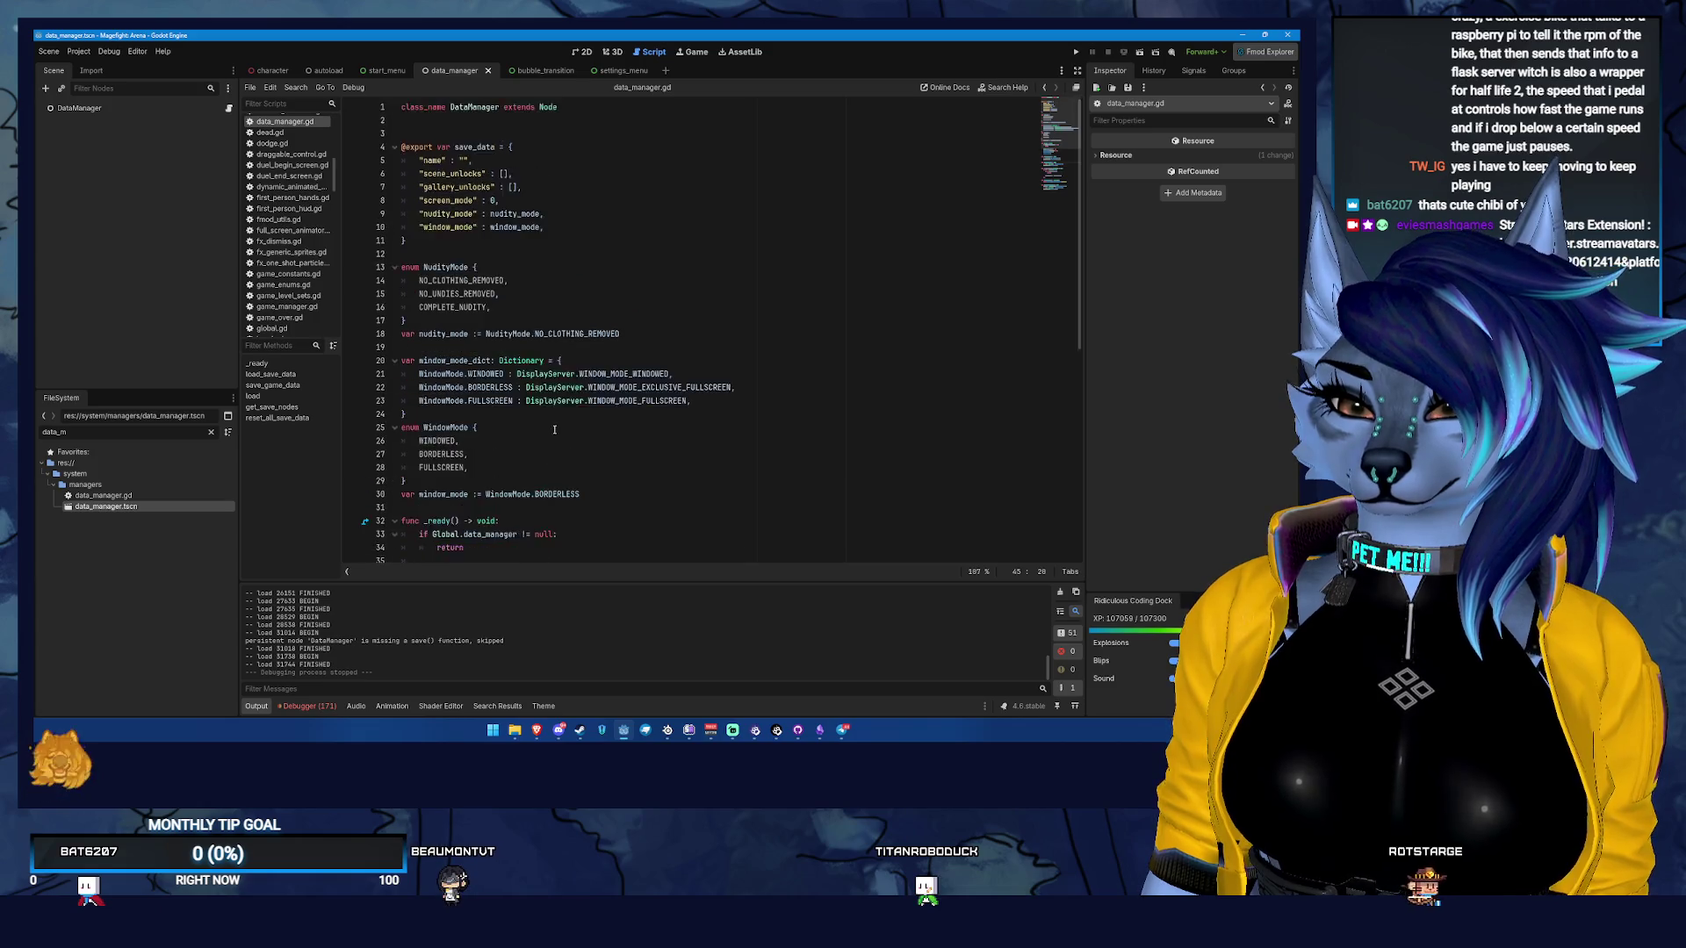
click(421, 466)
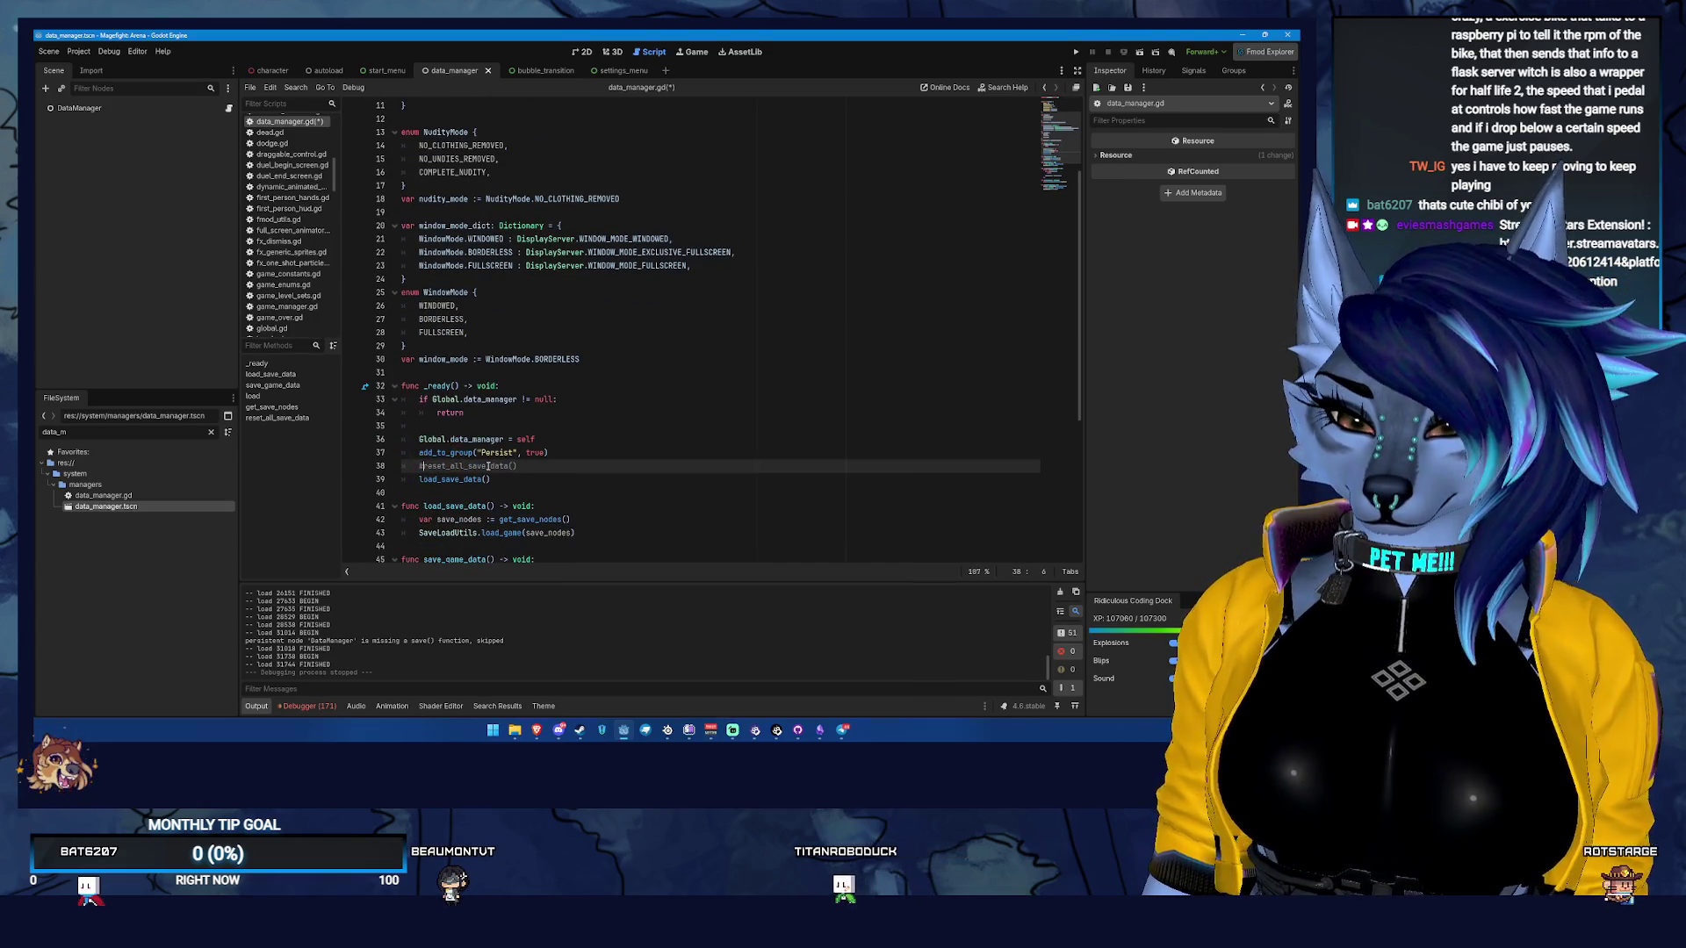
key(ctrl+s)
click(1081, 54)
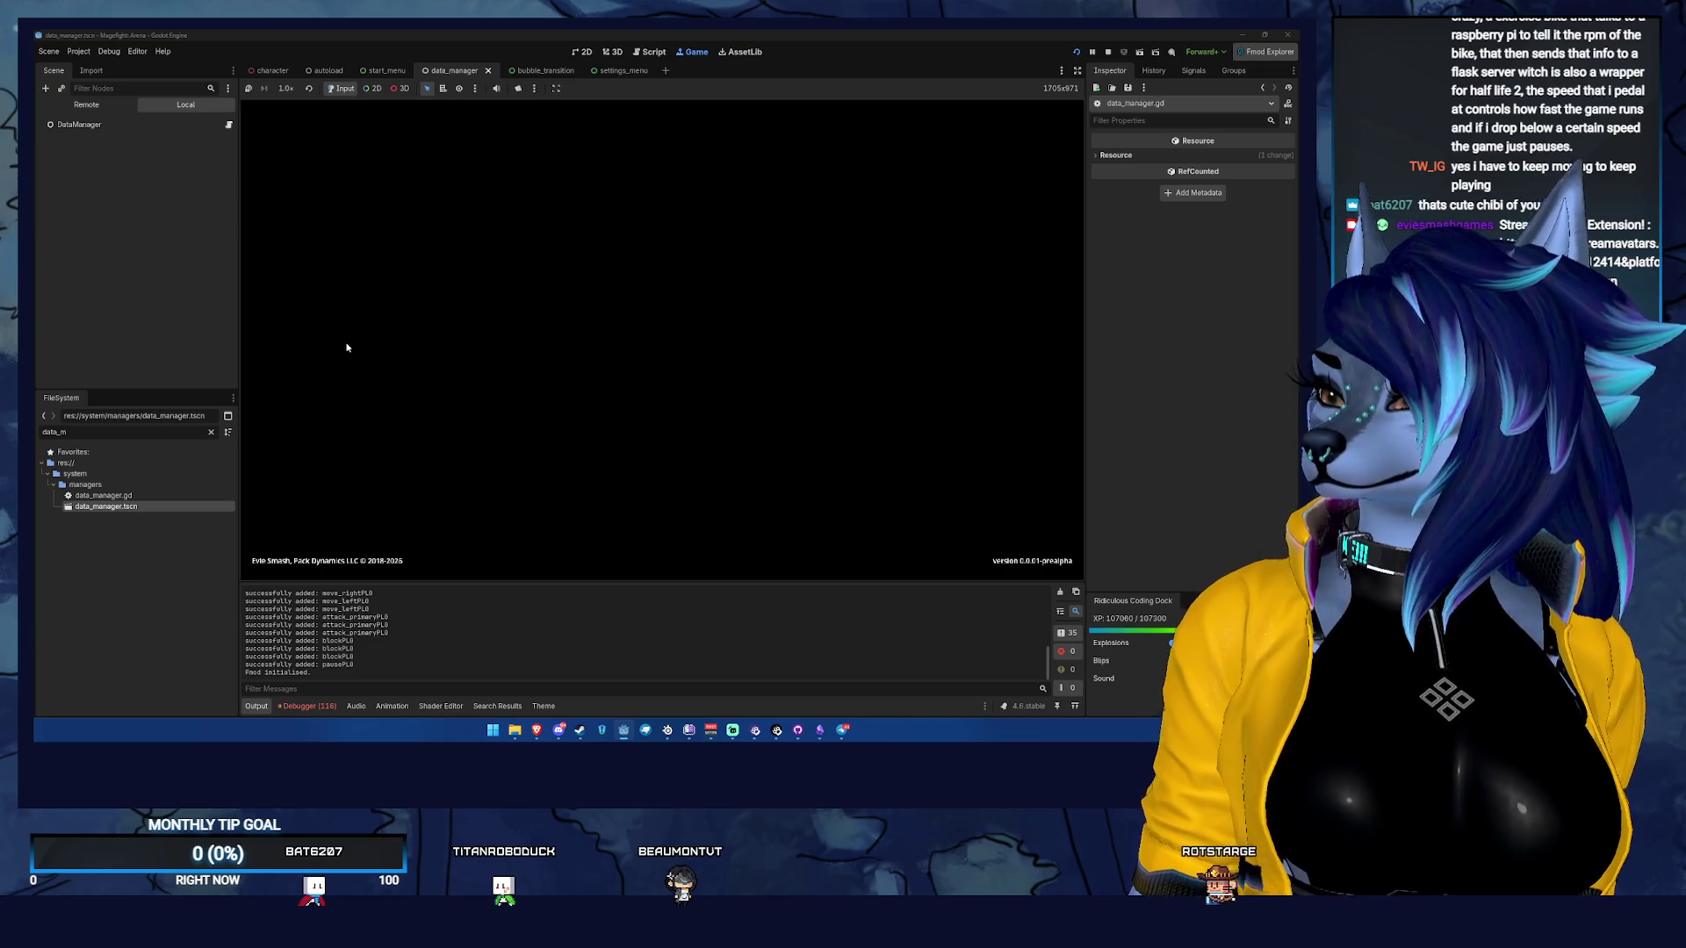
Get past the warning, preferences and reminder screens to the game's main menu
click(538, 525)
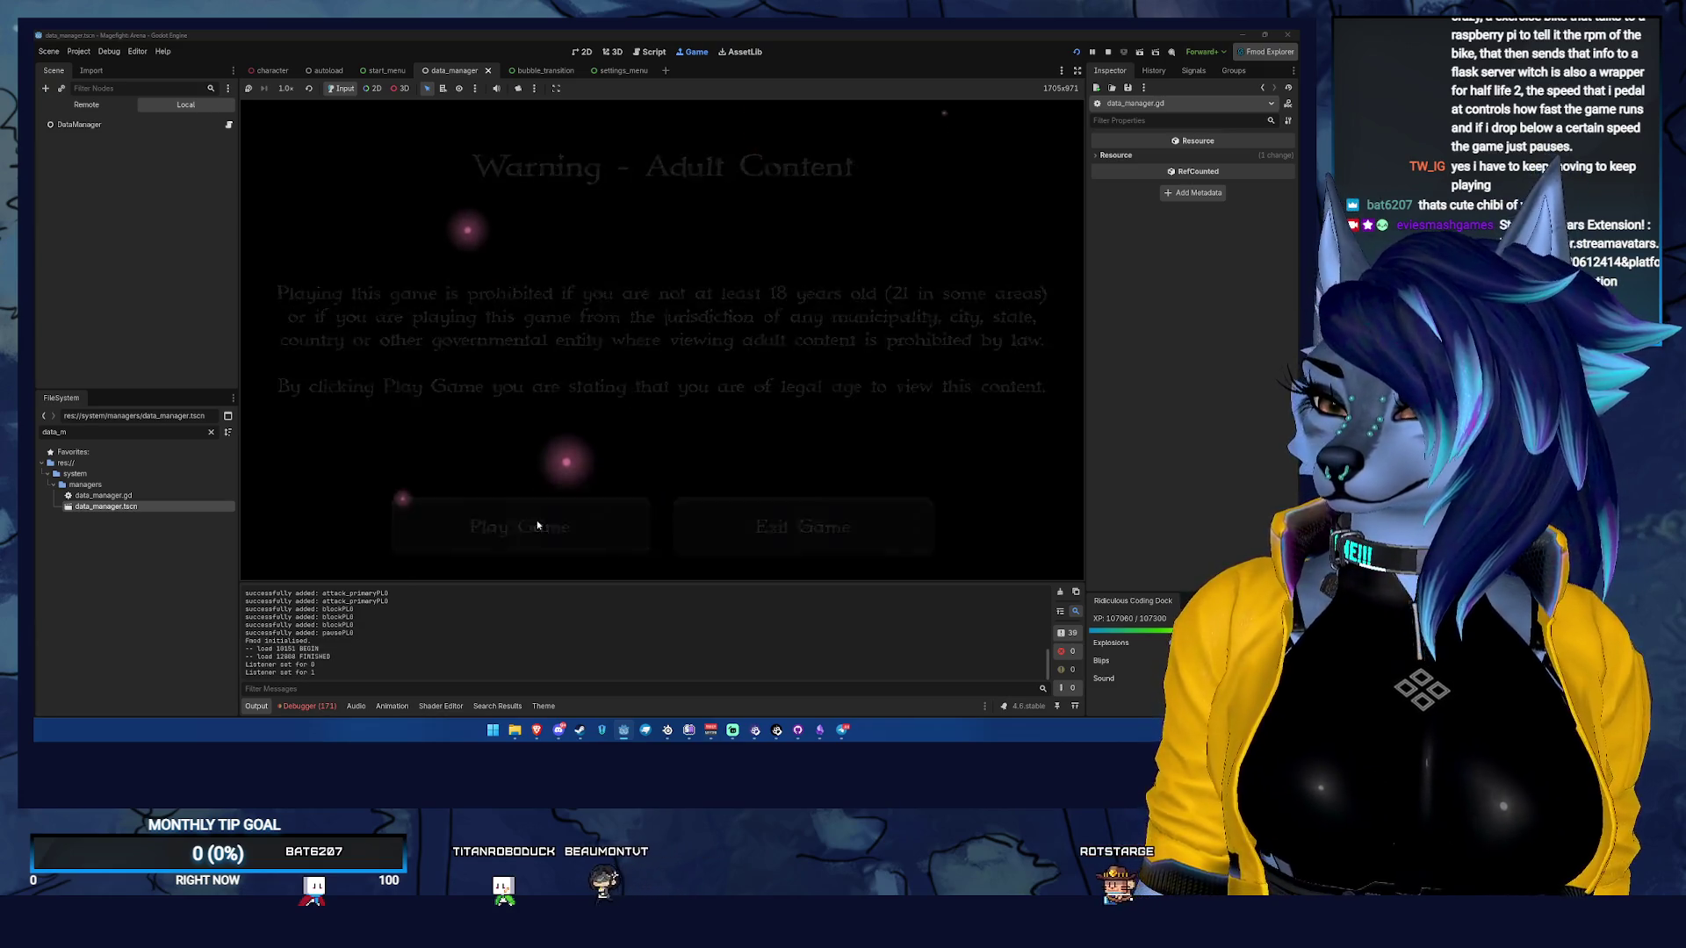
click(538, 520)
click(558, 511)
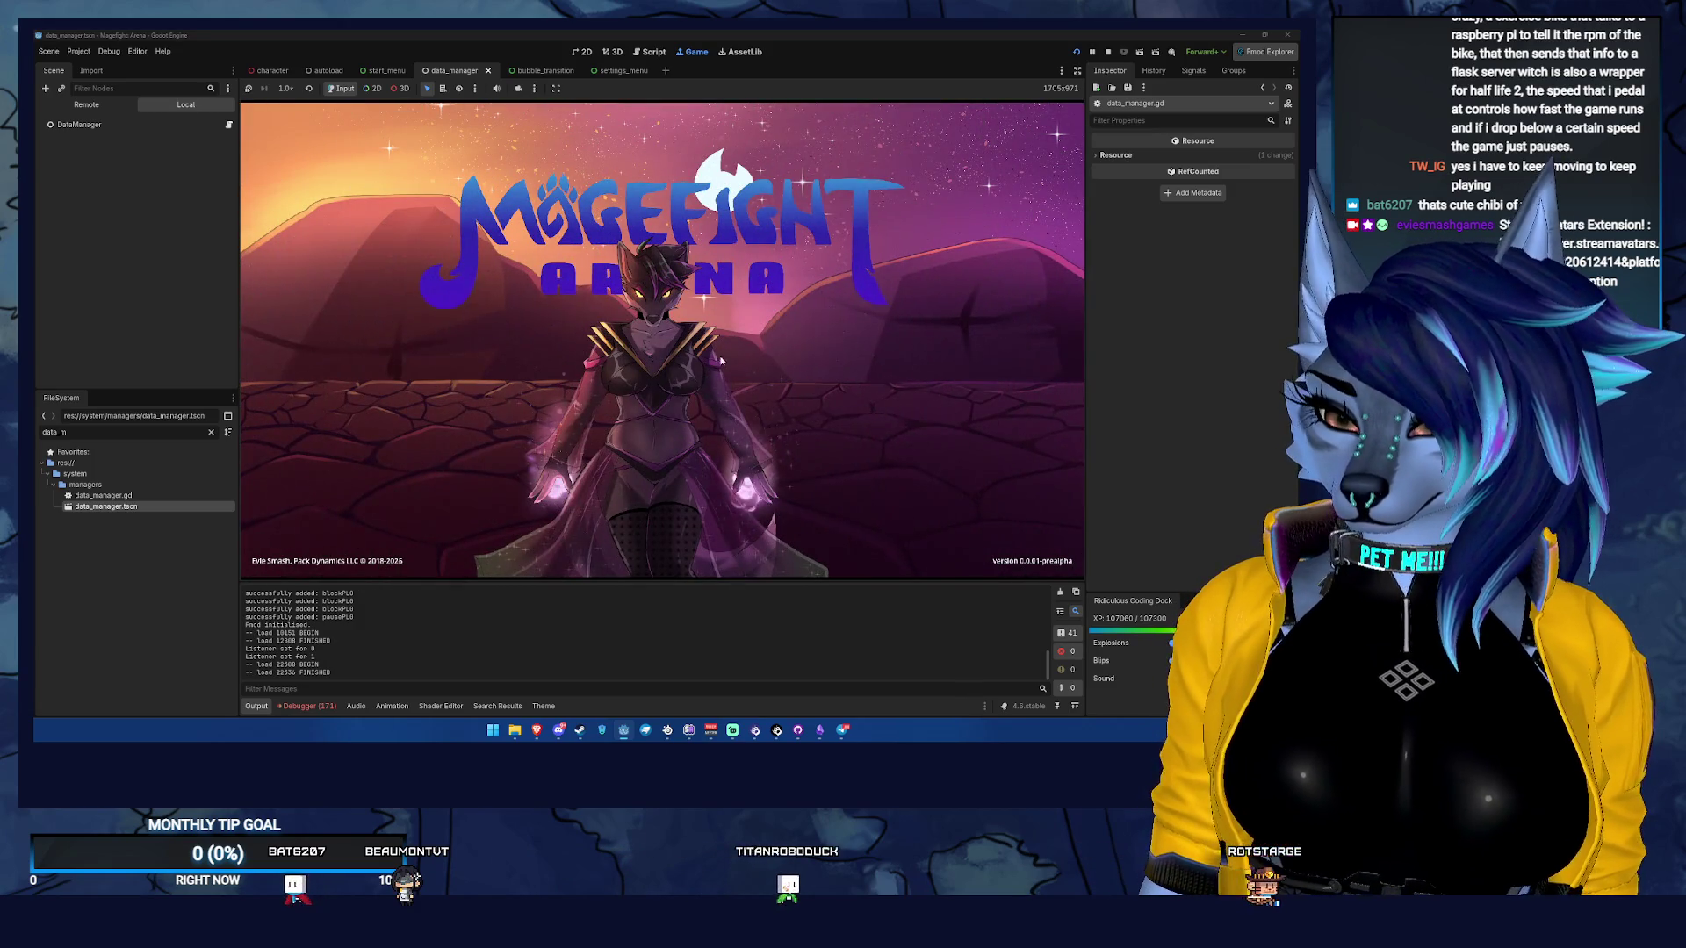
click(720, 360)
Choose No Undies Removed, then close and reopen Settings to confirm it persists before stopping
click(1036, 159)
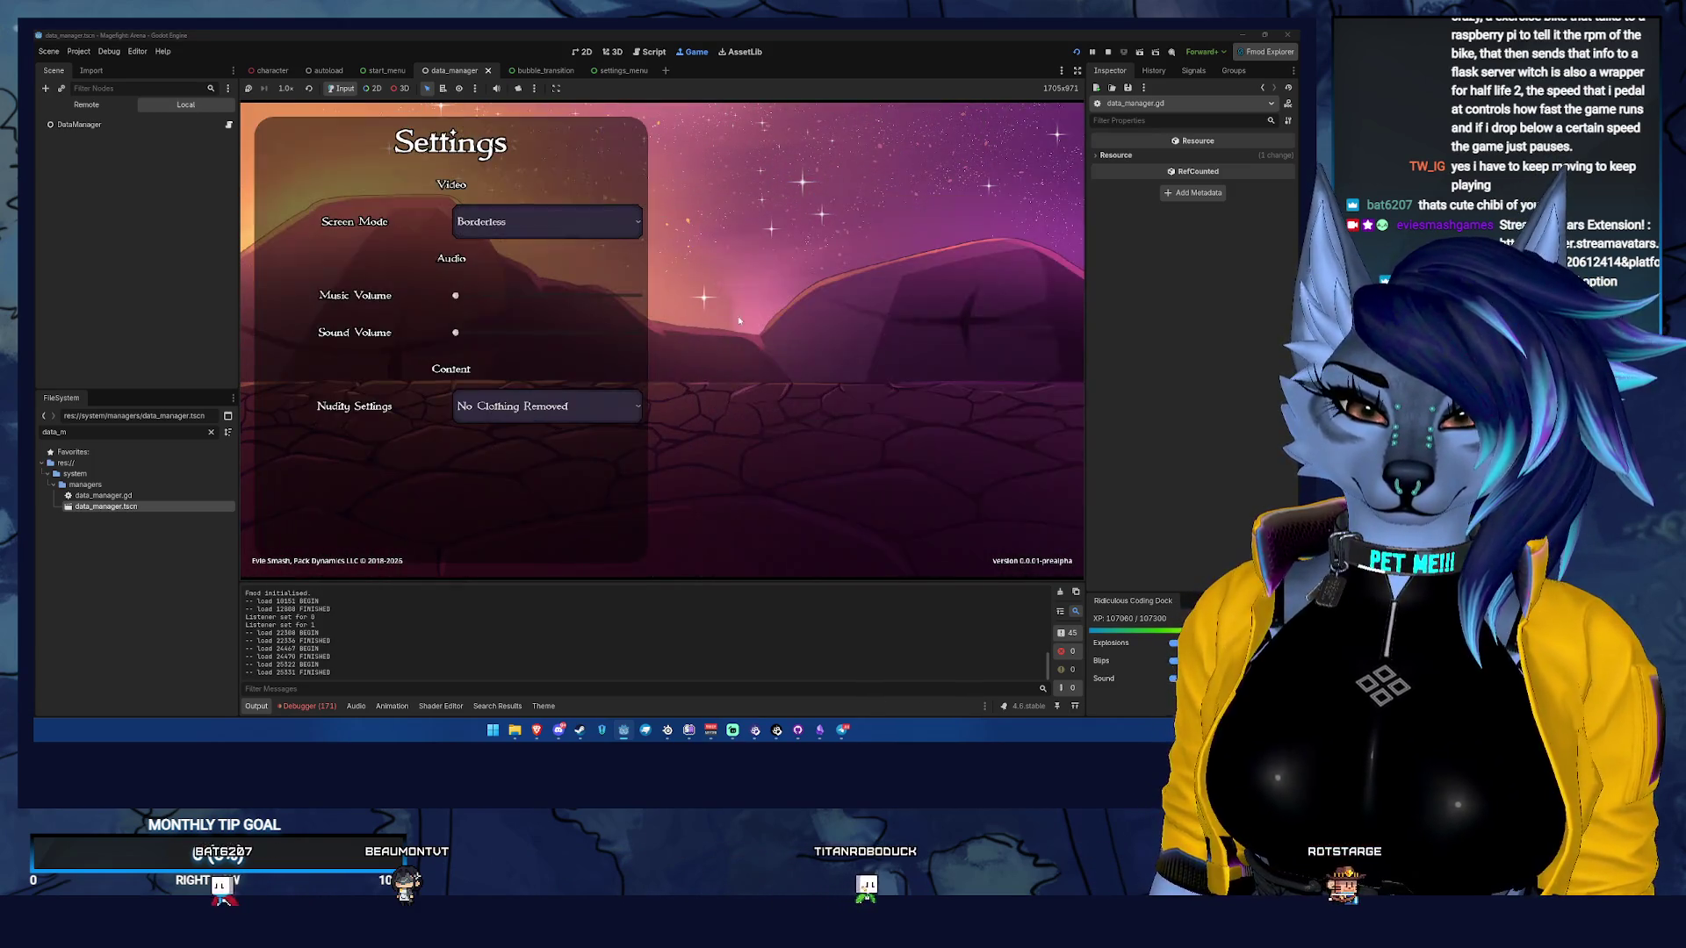
click(557, 405)
click(580, 448)
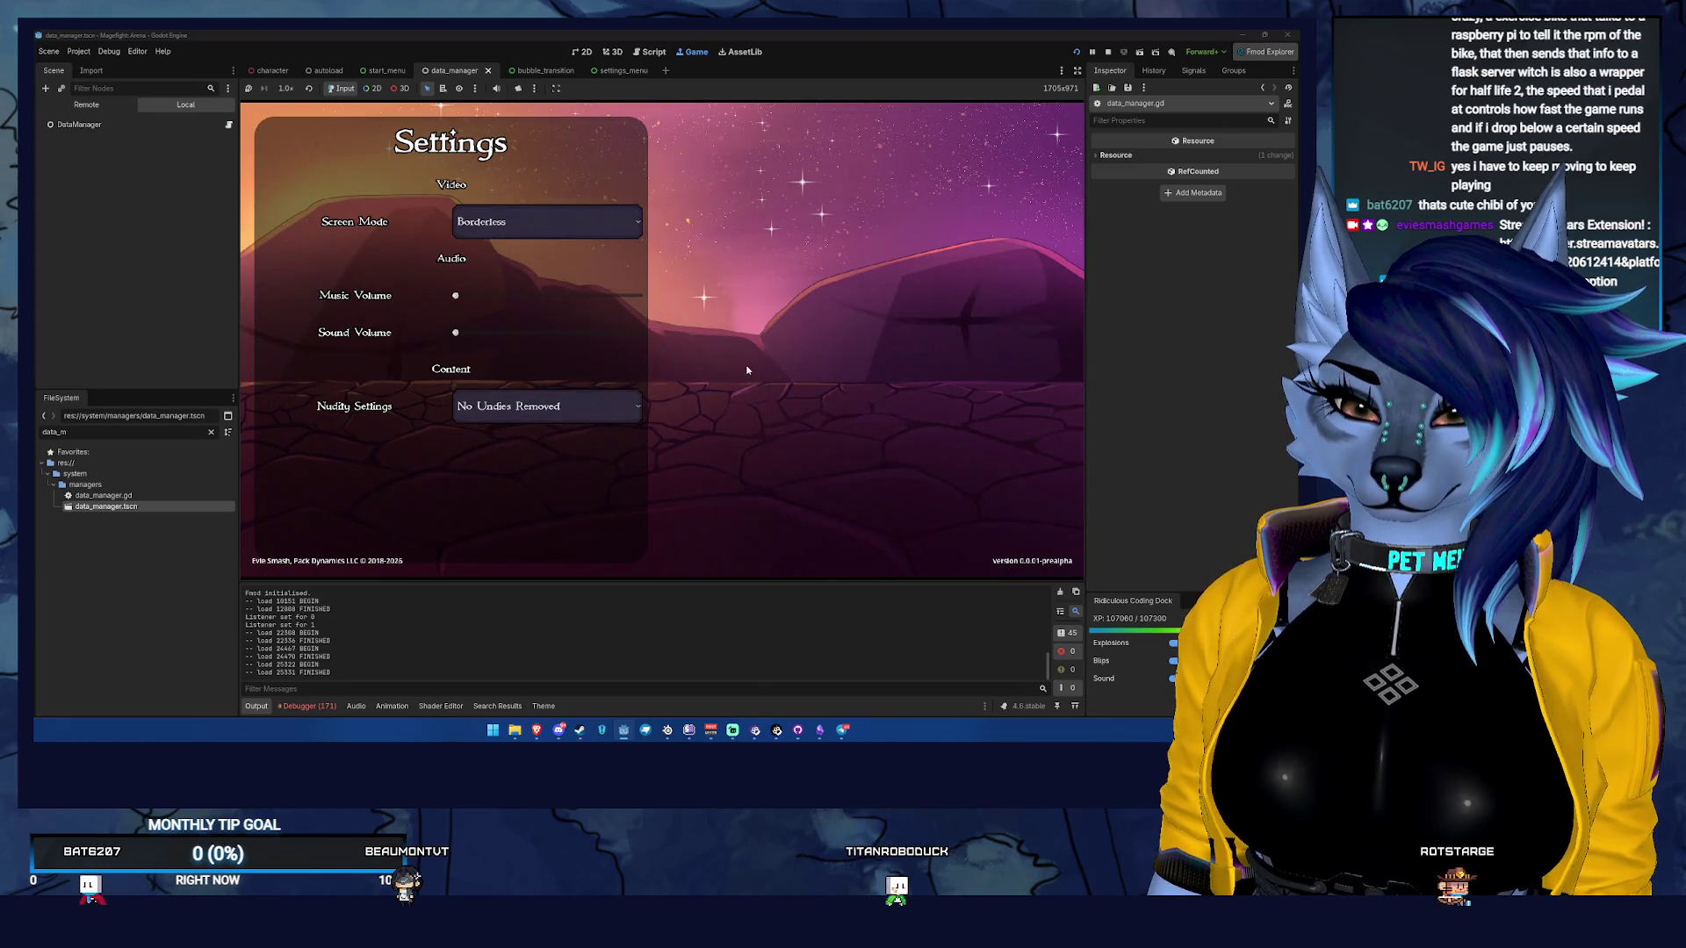
click(751, 367)
key(Escape)
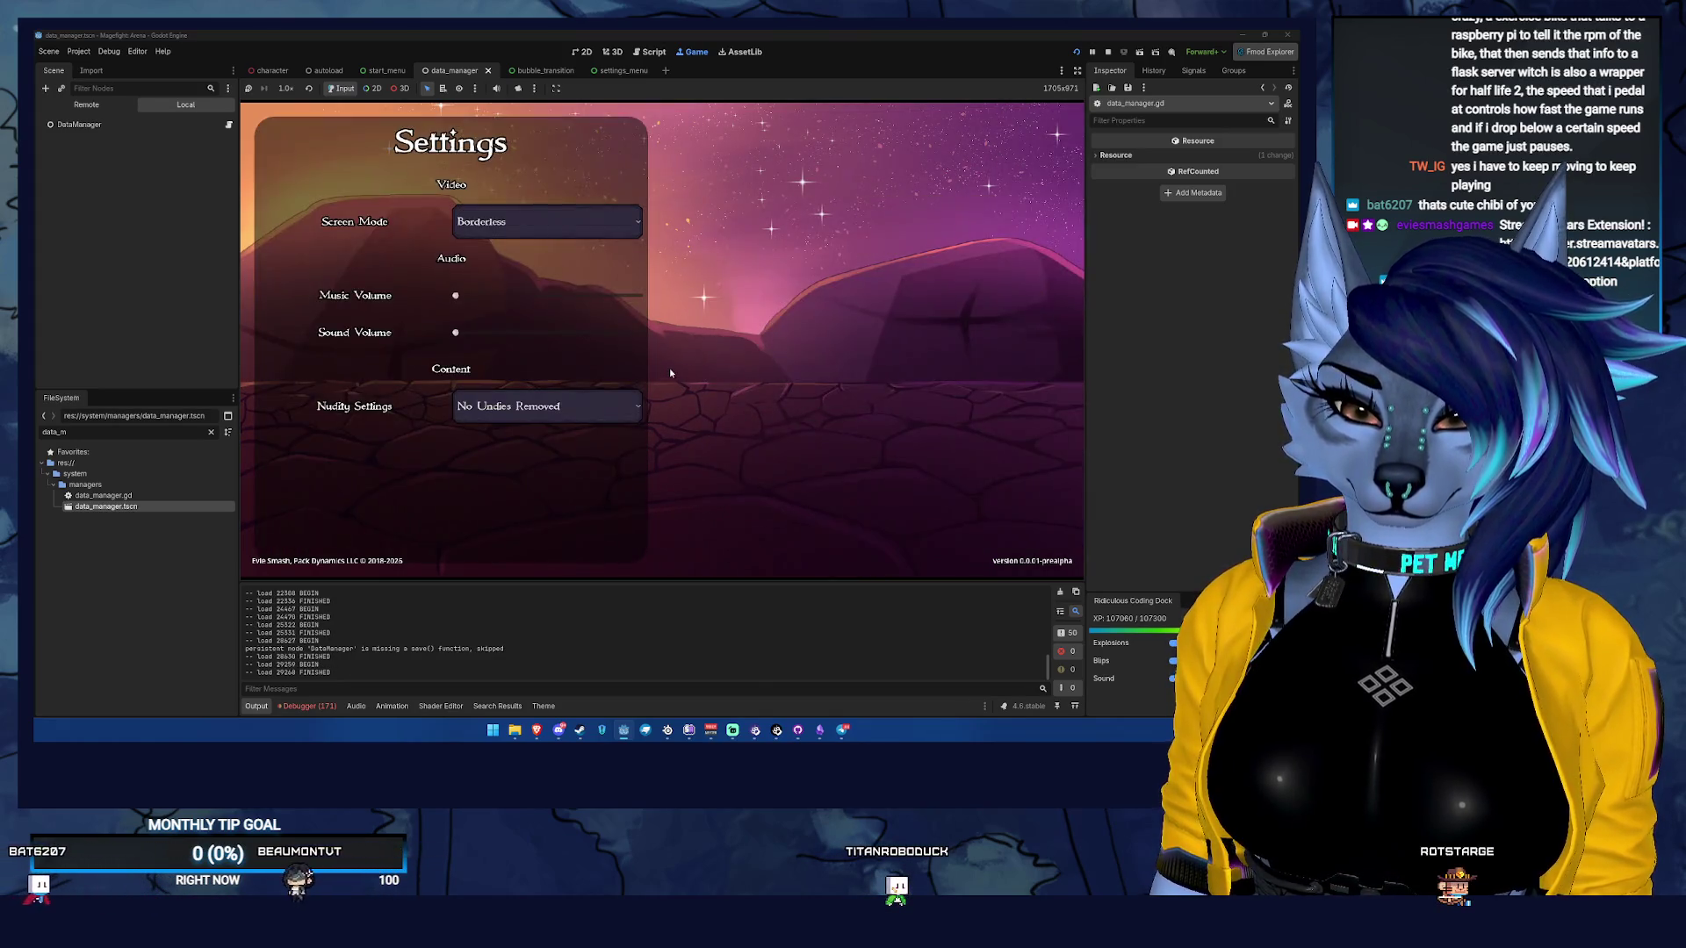
click(669, 367)
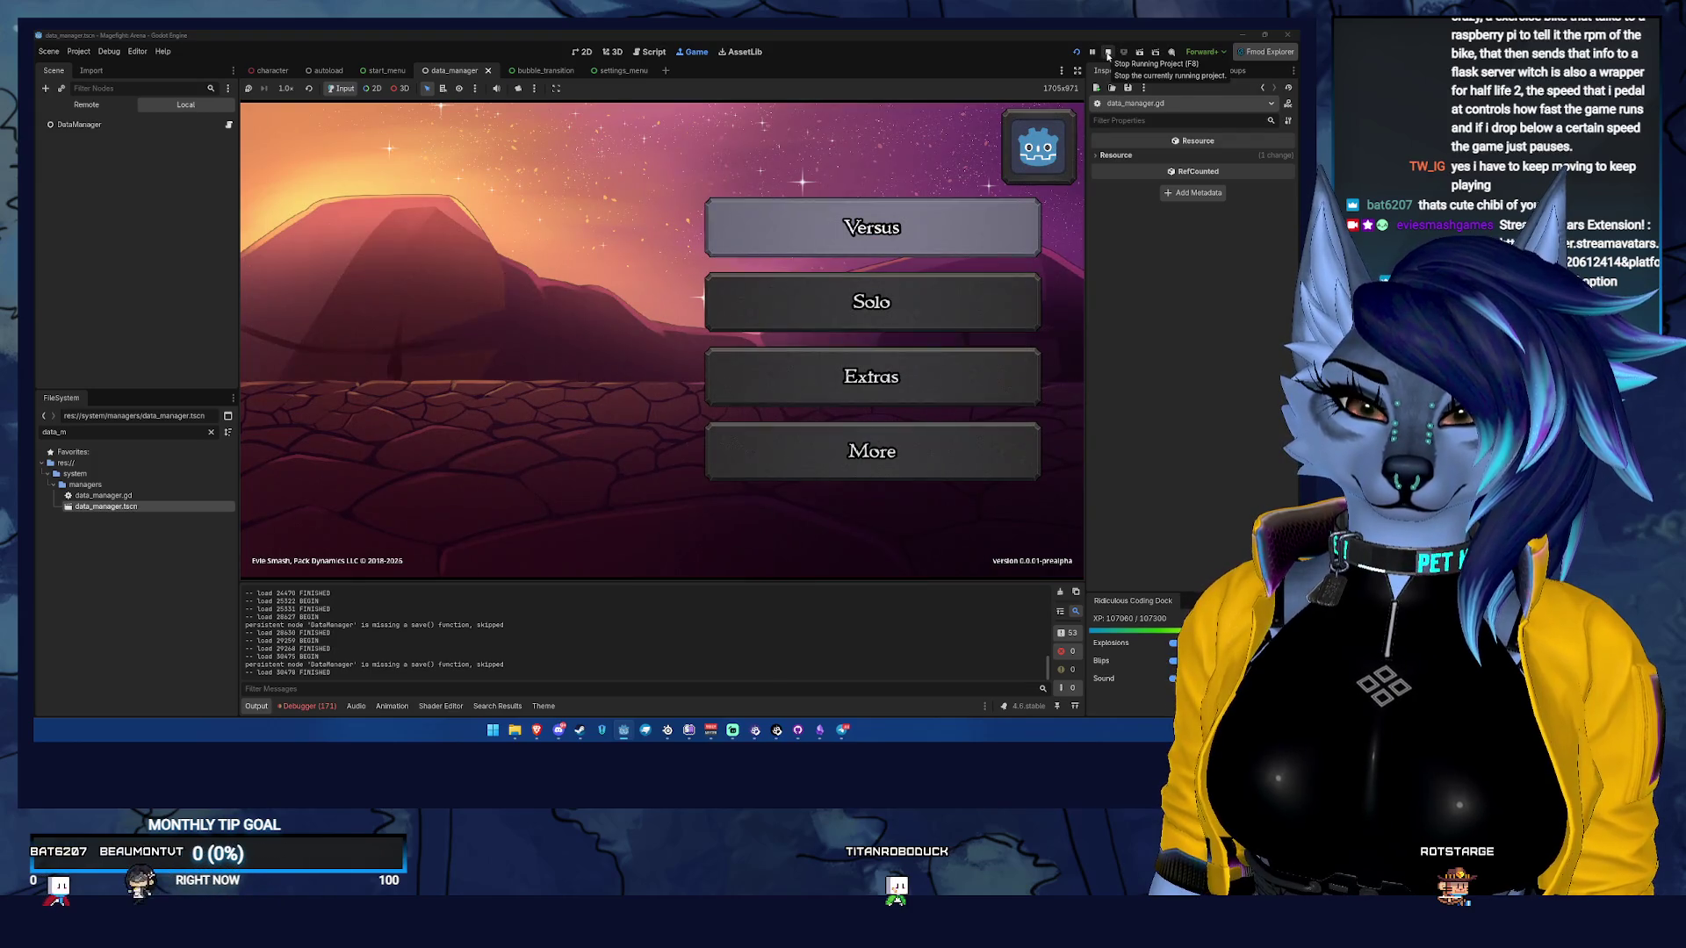
click(1108, 54)
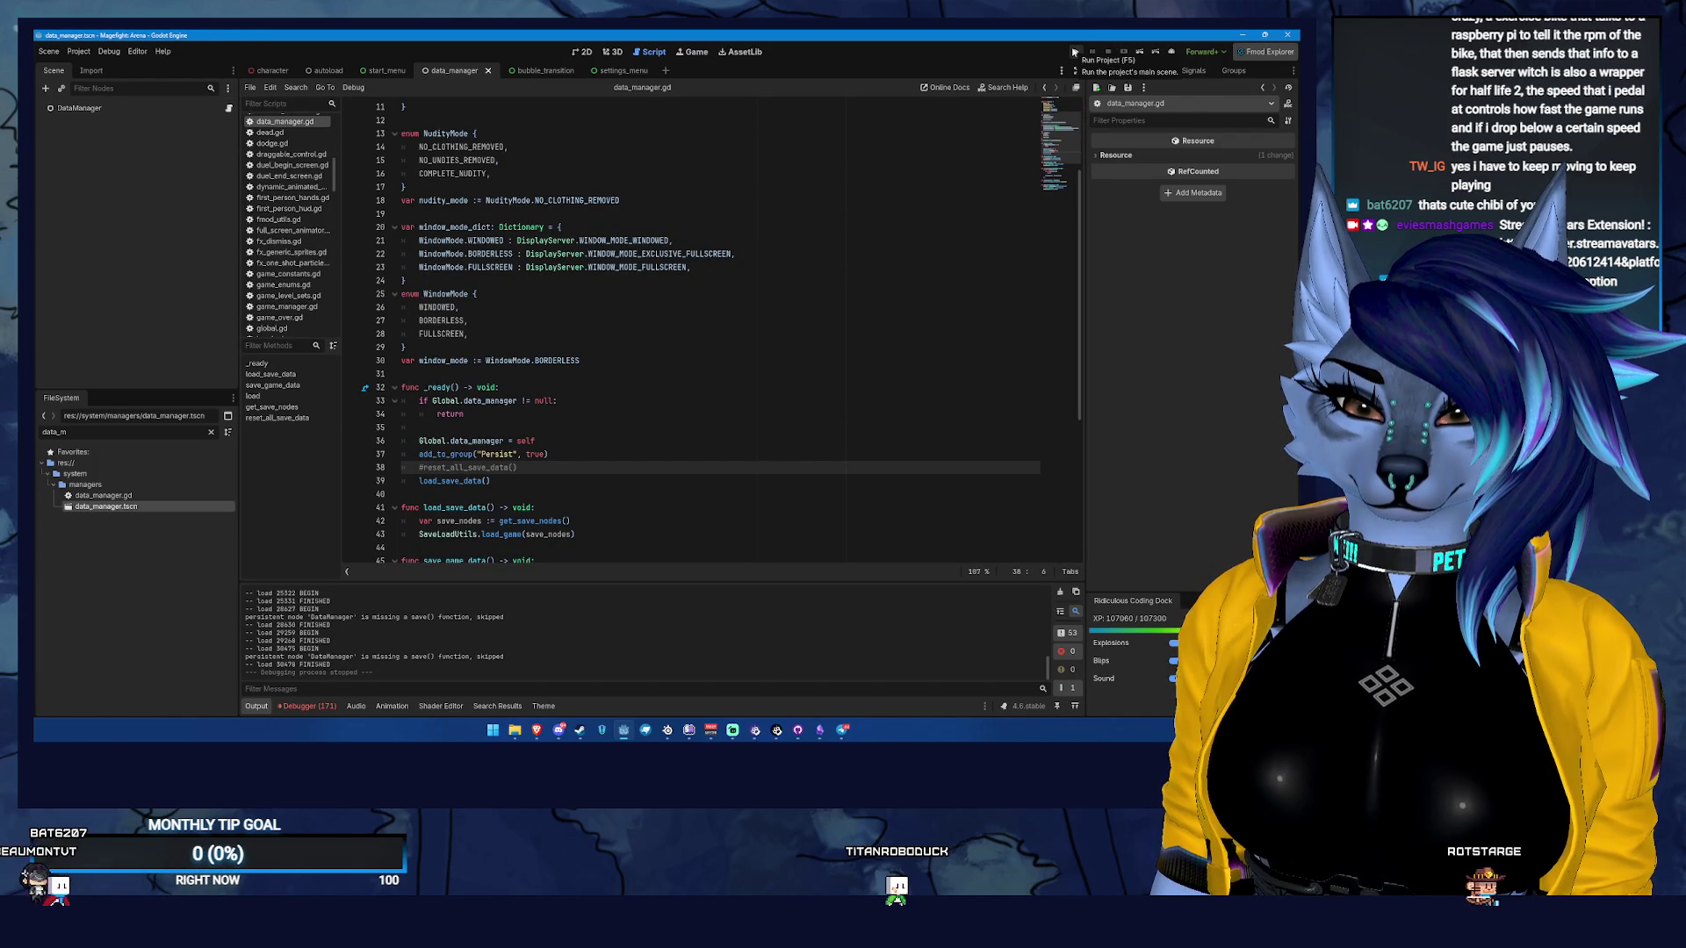
Run the project and select the live DataManager under Autoload > Managers in the Remote tree
click(1073, 52)
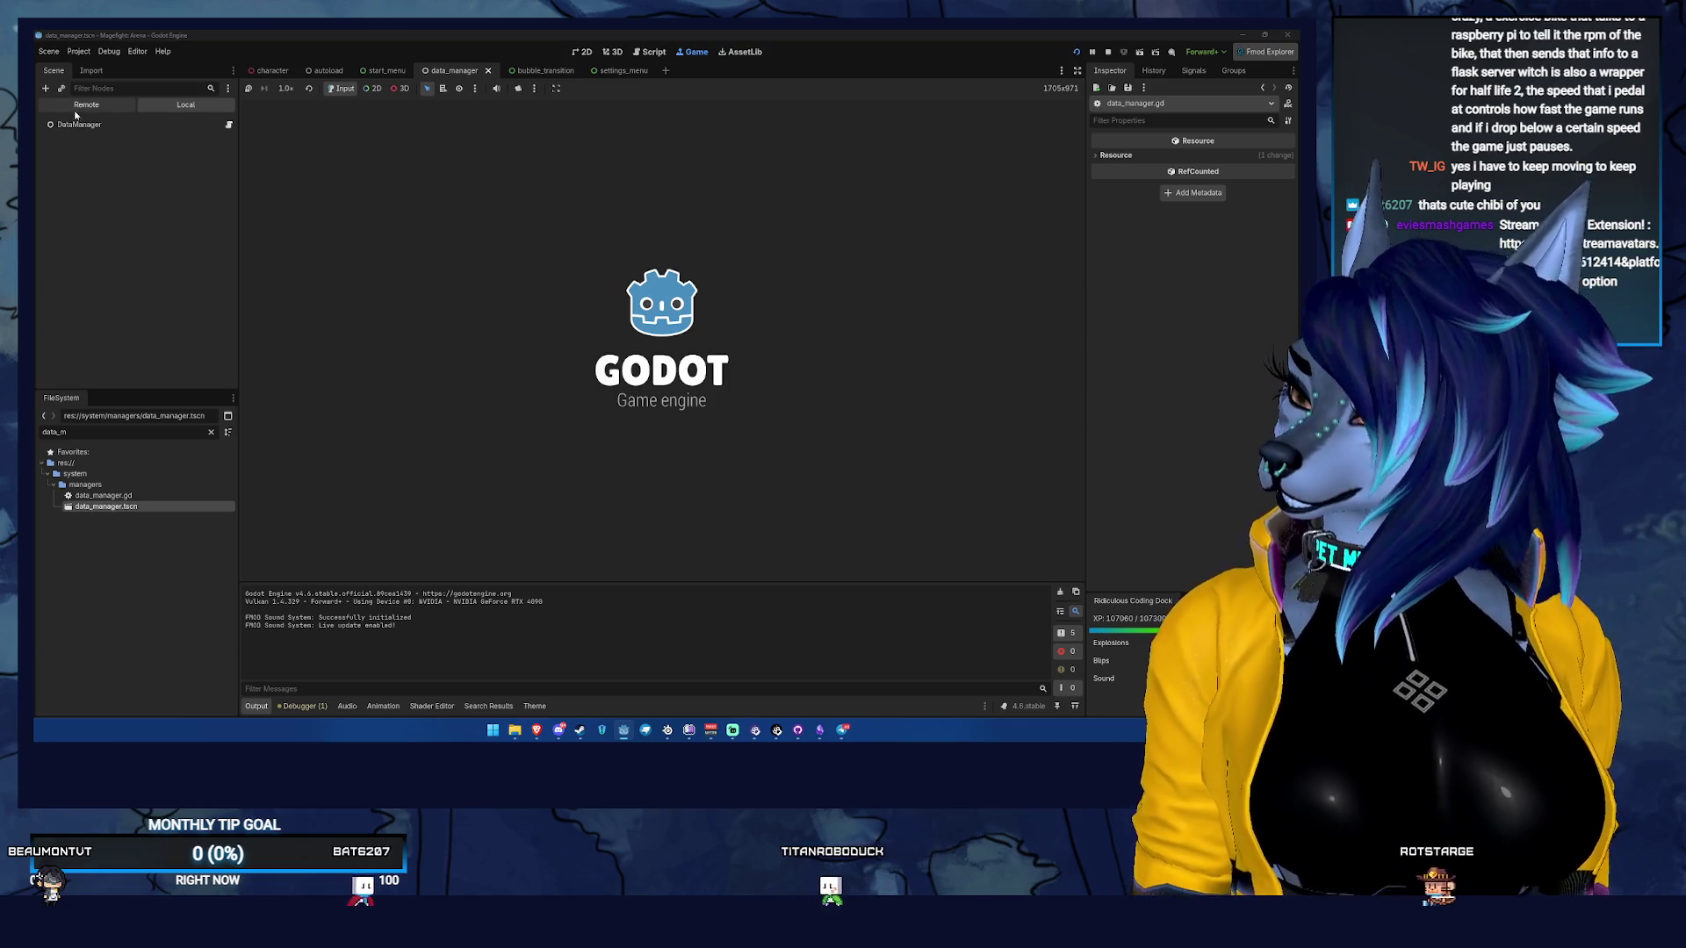
click(88, 105)
click(79, 179)
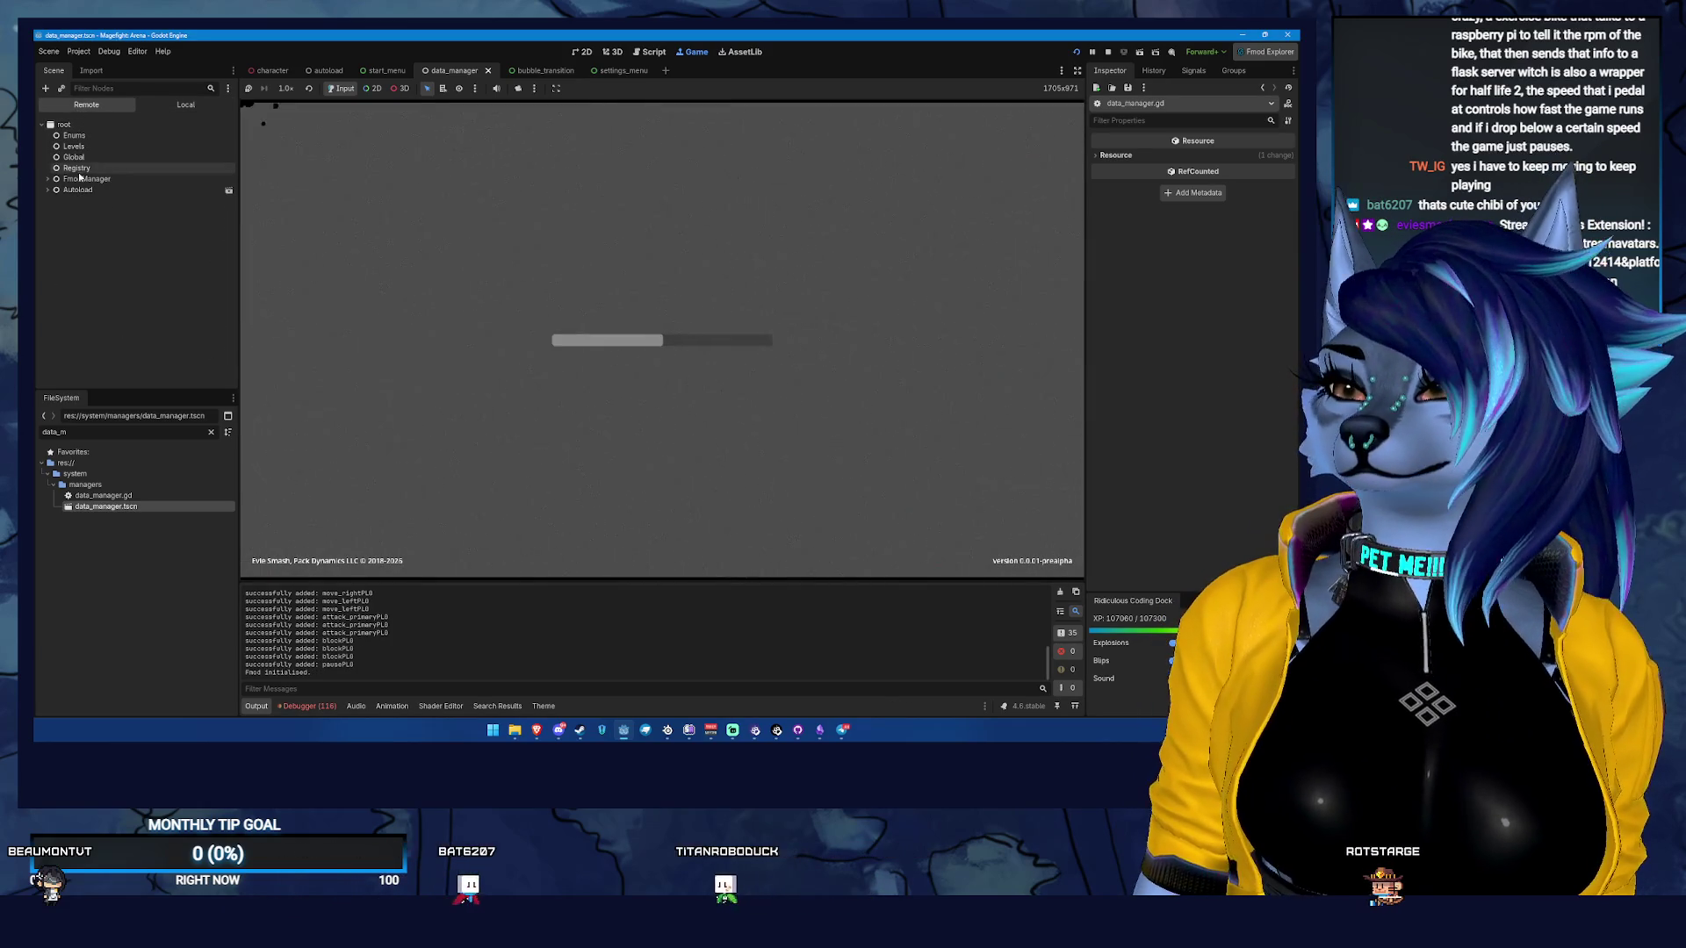
click(47, 202)
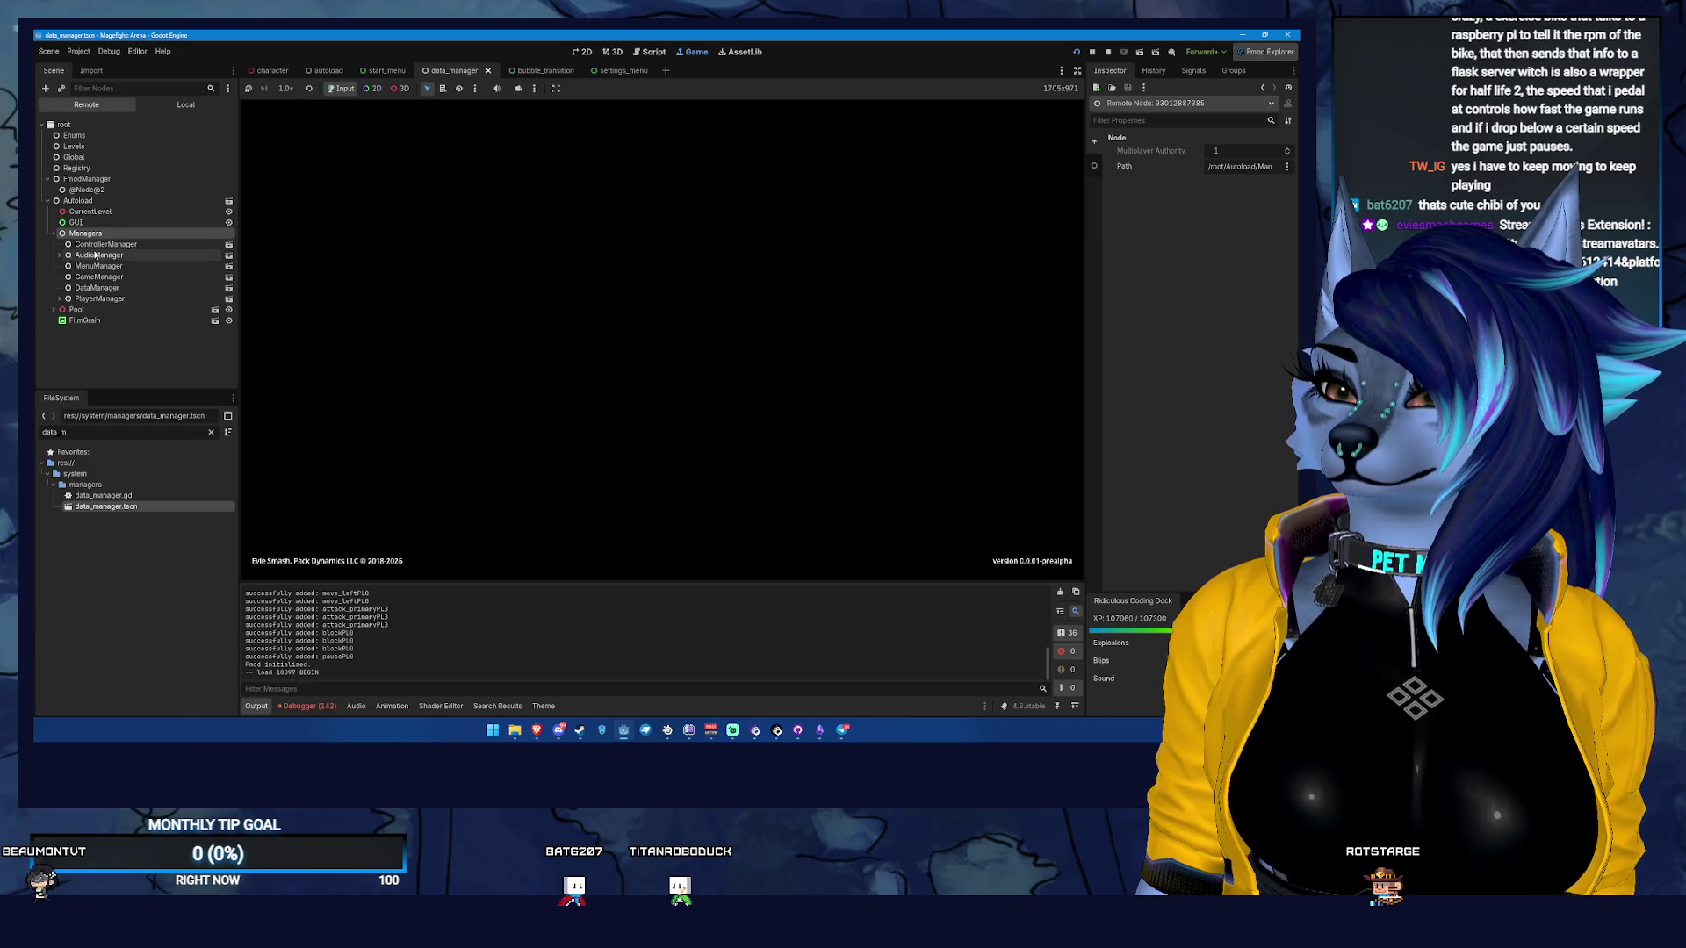
click(97, 287)
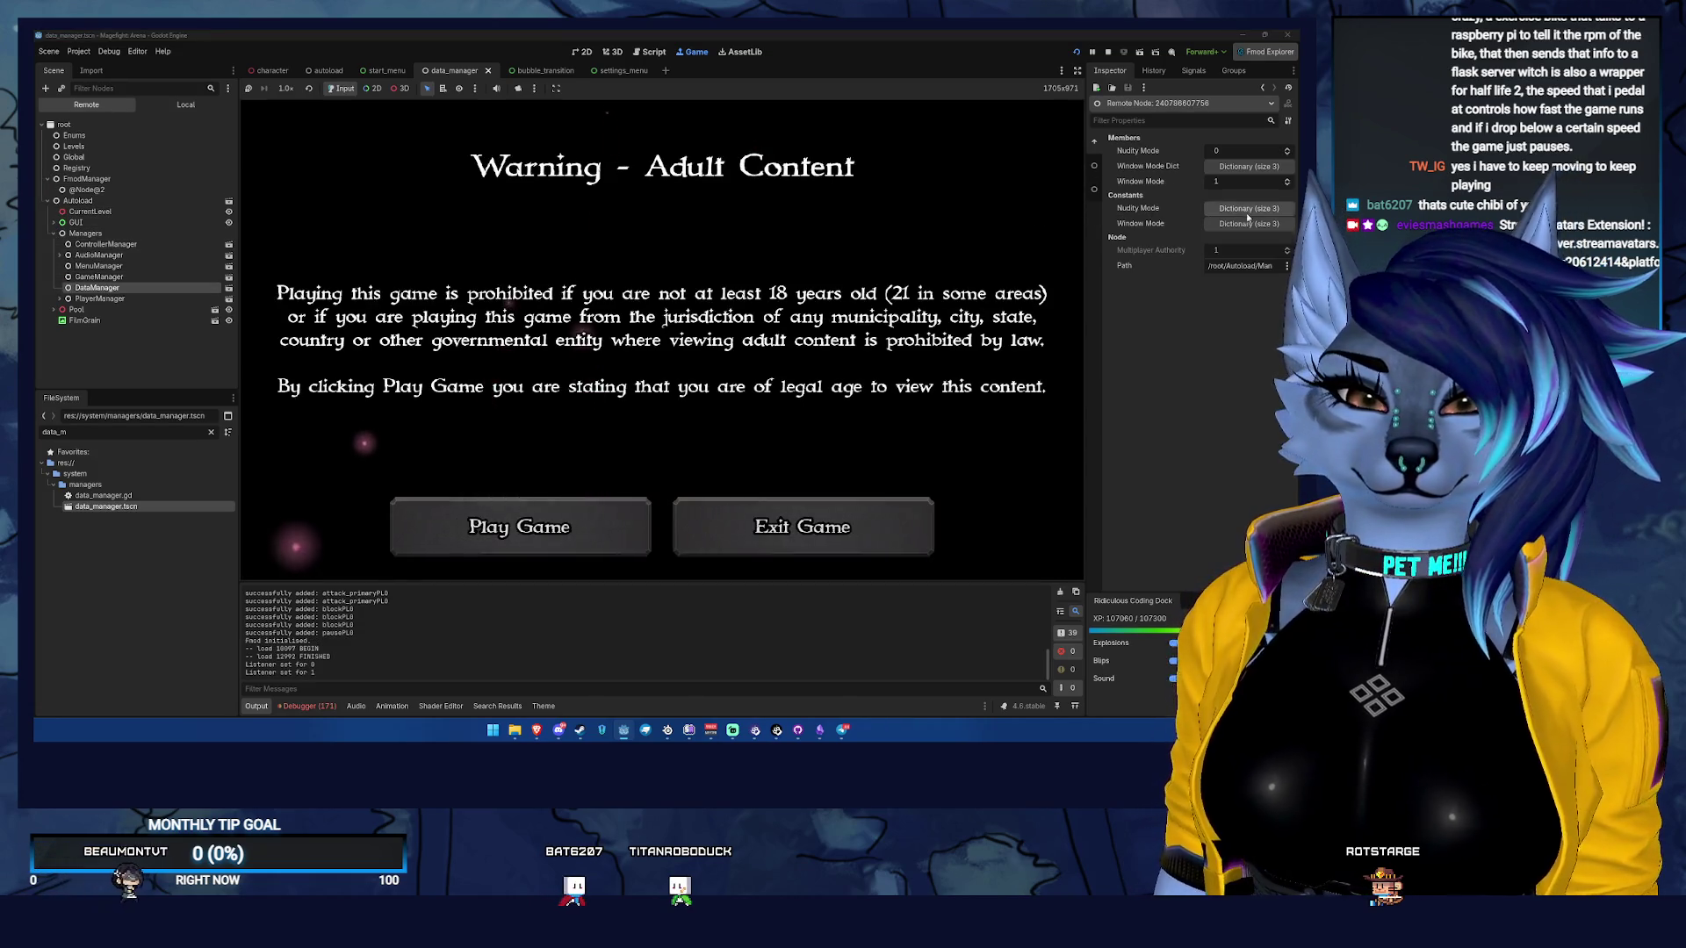
Check the live Nudity Mode value (0) and Window Mode Dict entries in the Inspector
click(1239, 210)
click(1239, 210)
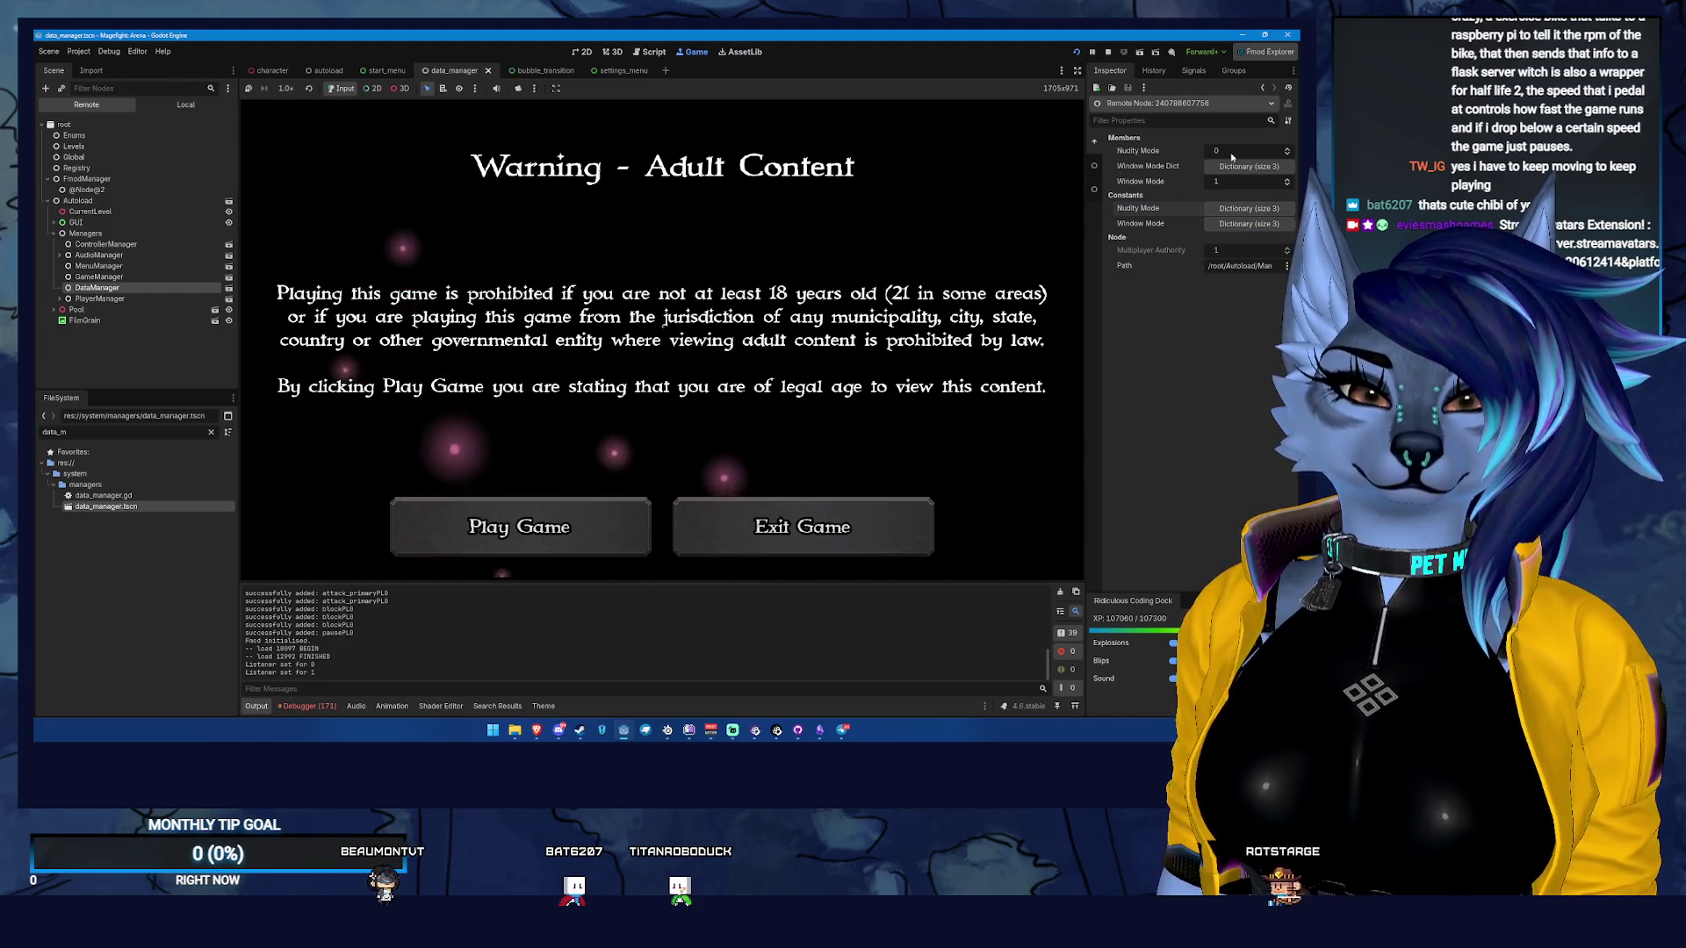
click(1223, 212)
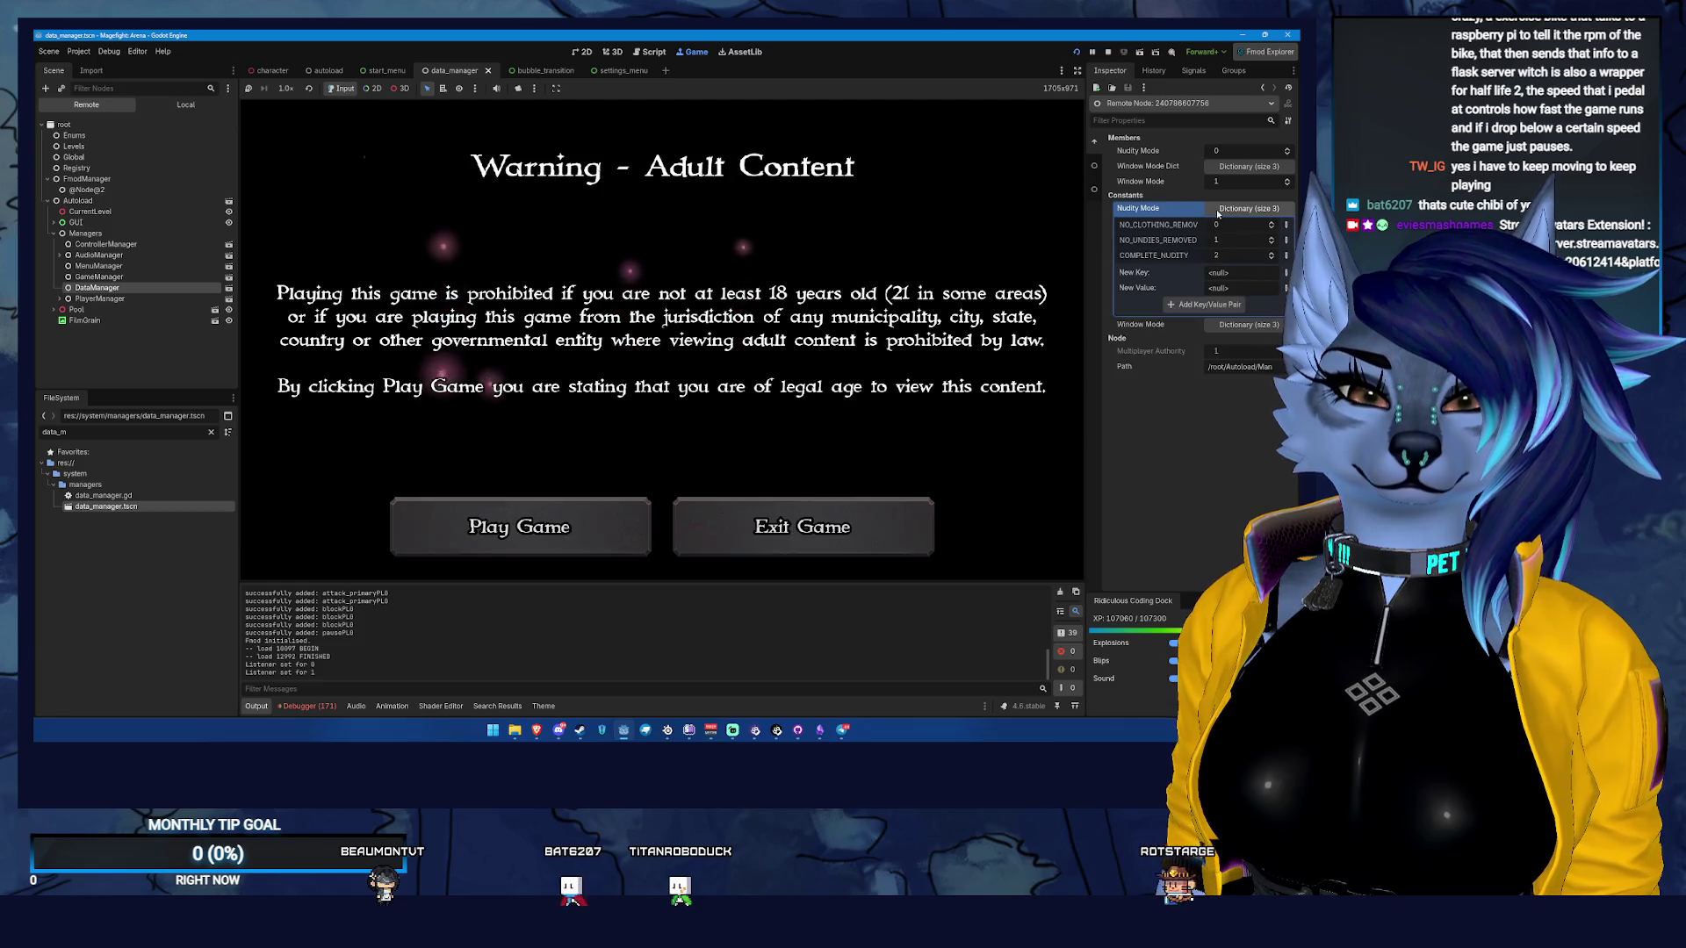
click(1223, 212)
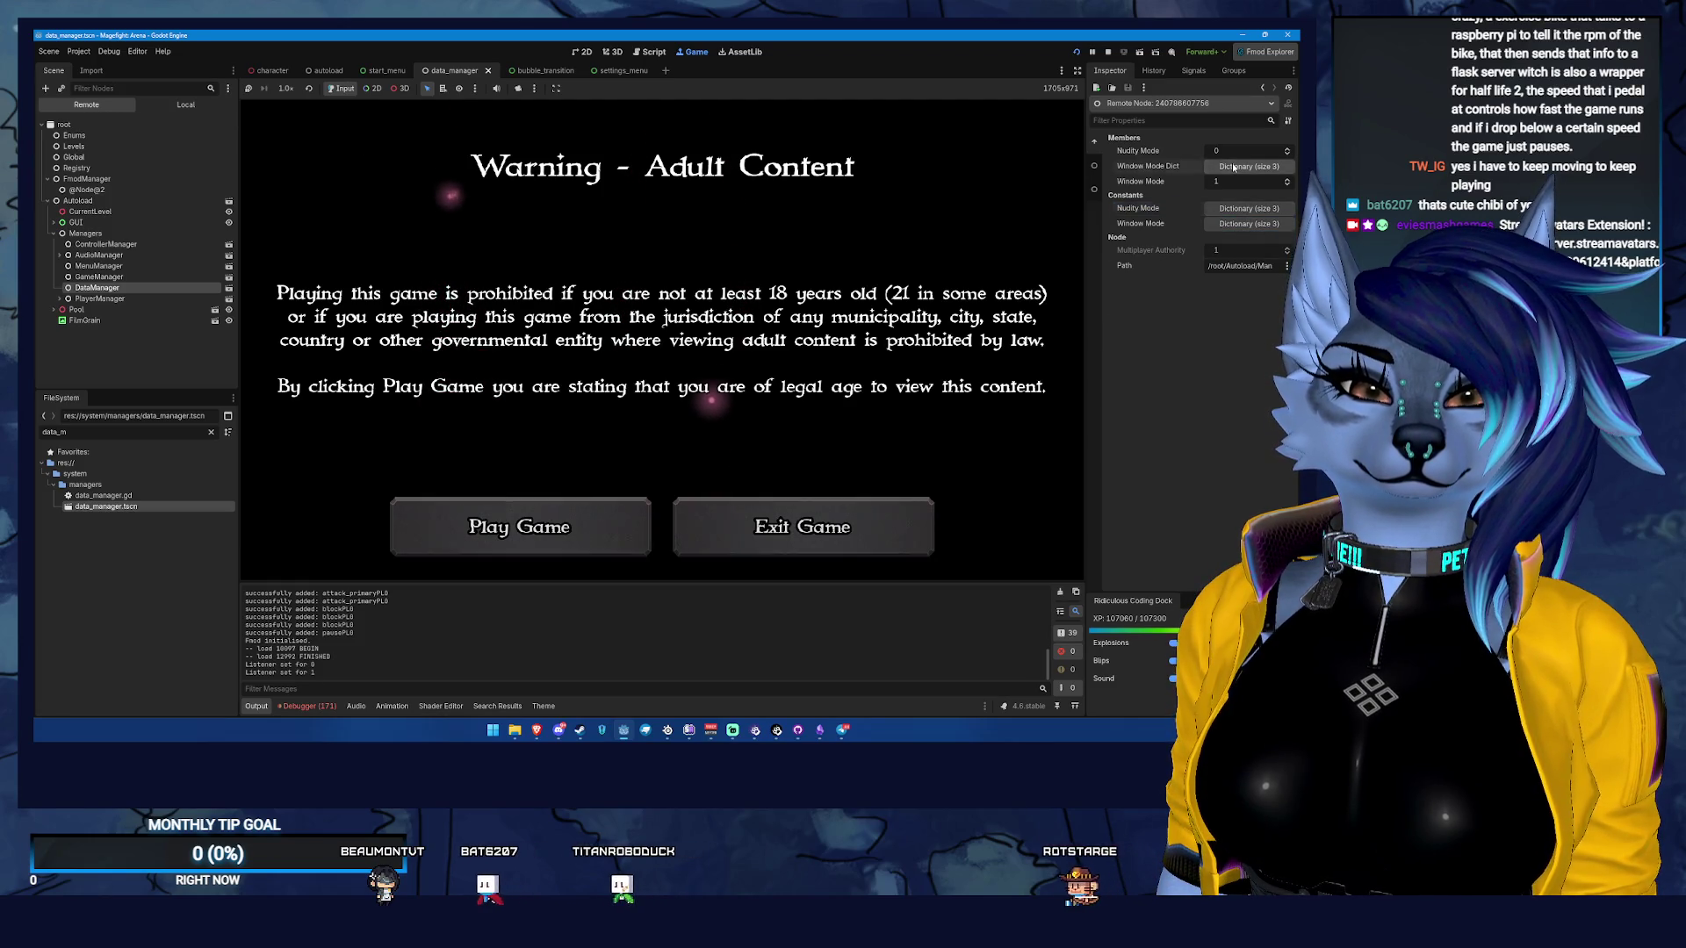
click(1227, 167)
click(1231, 167)
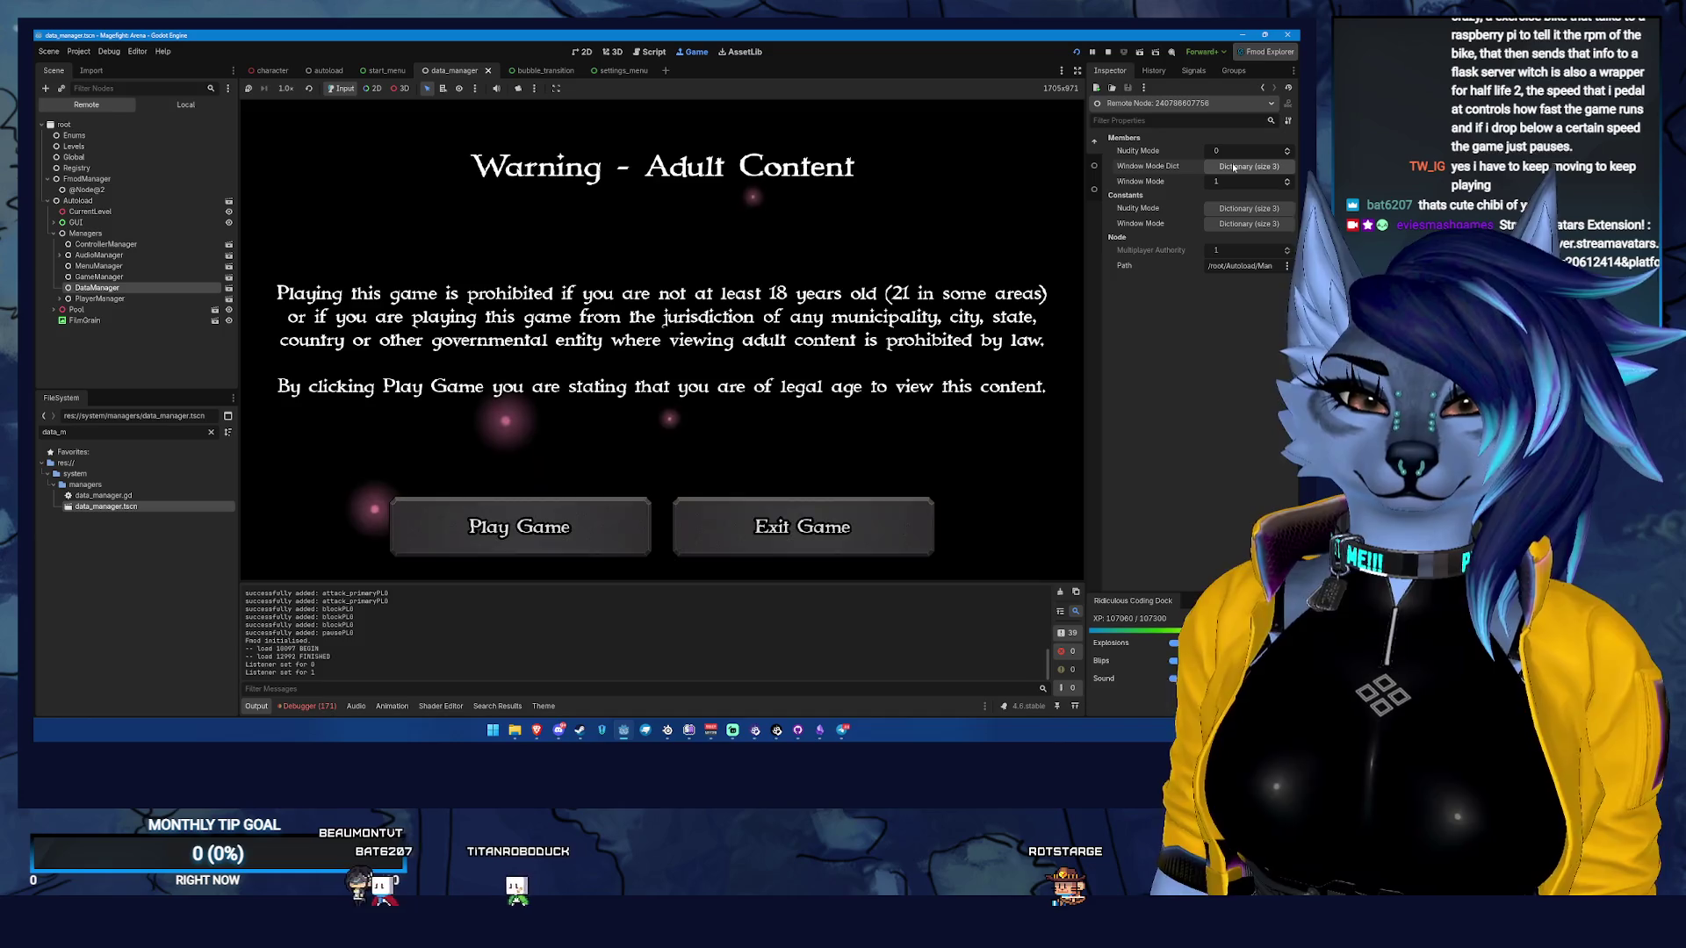